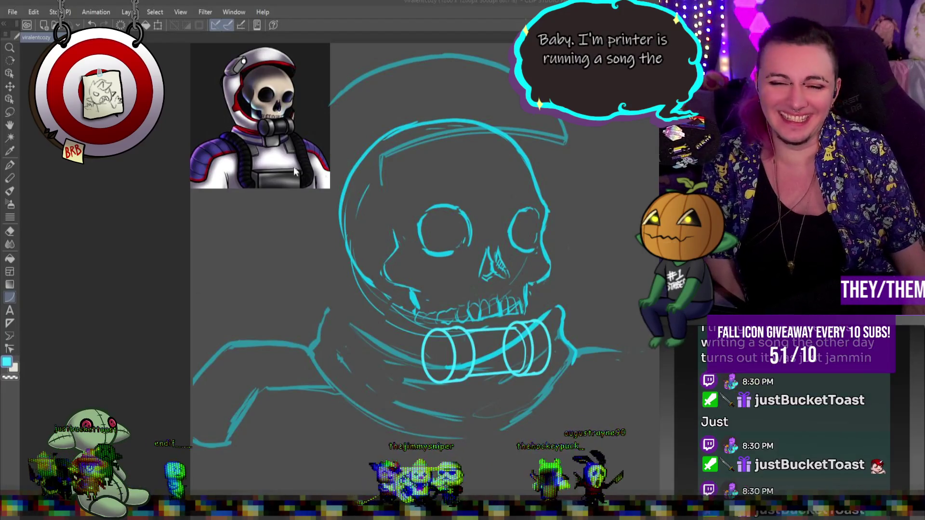
Nudge the gas canister at the skull's mouth slightly downward with a transform
{"action": "scroll", "coordinate": [412, 222], "scroll_direction": "up", "scroll_amount": 2}
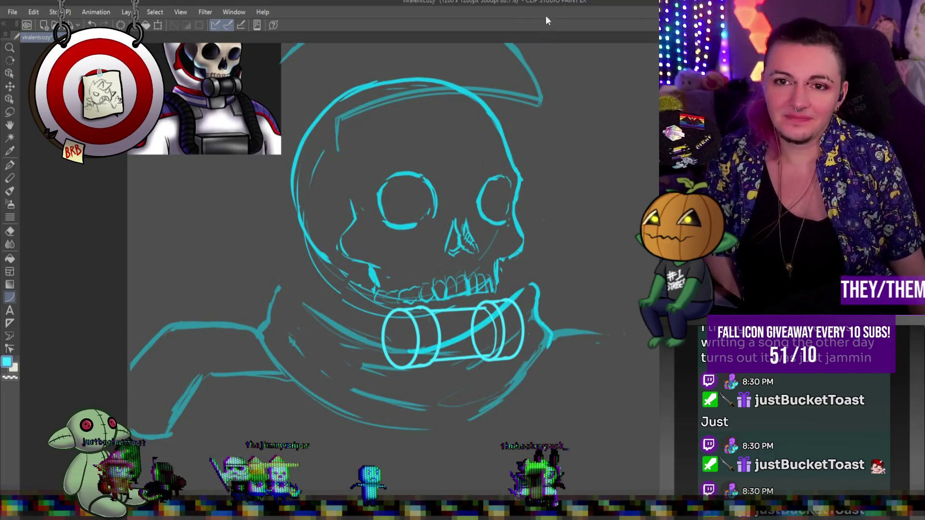
{"action": "key", "text": "ctrl+t"}
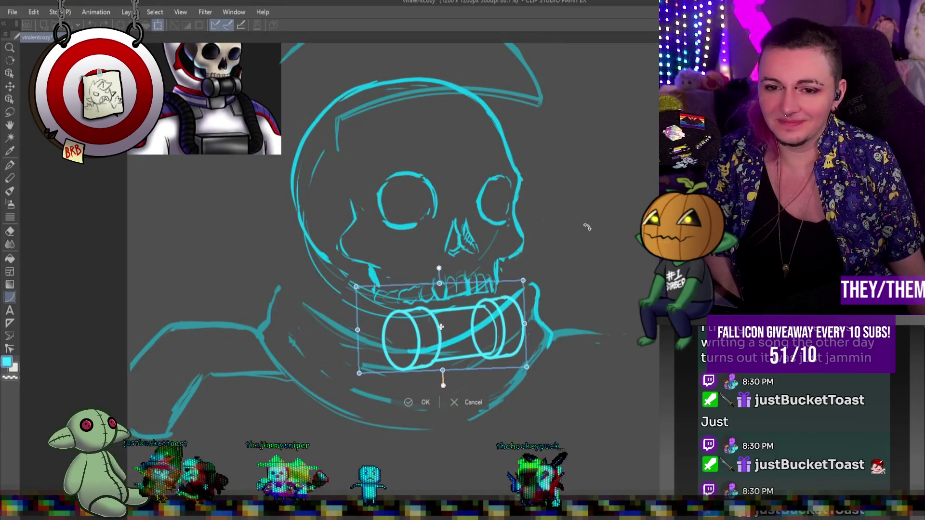
{"action": "left_click_drag", "start_coordinate": [502, 305], "coordinate": [501, 309]}
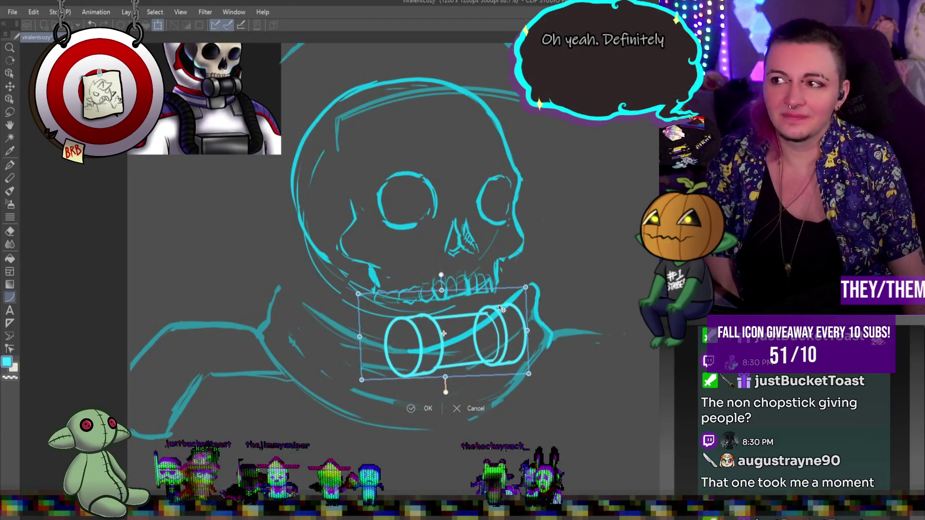
{"action": "key", "text": "Return"}
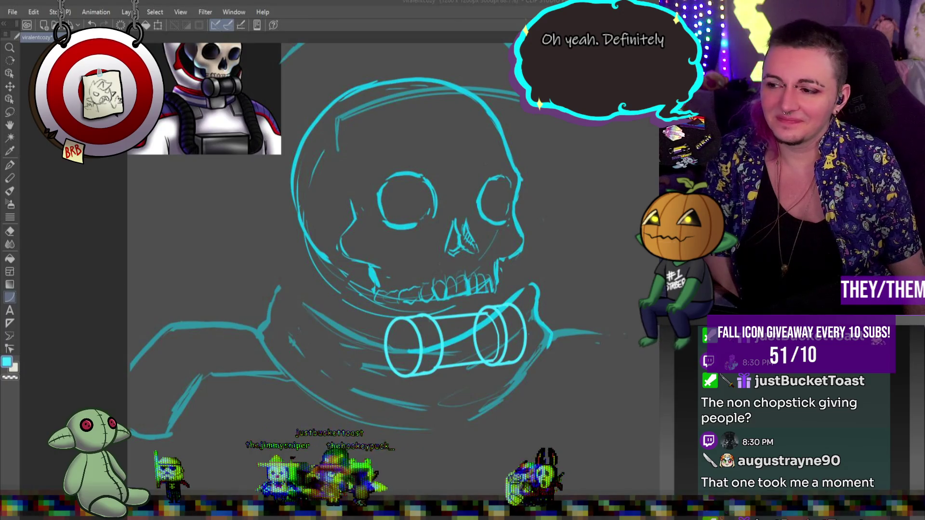
{"action": "scroll", "coordinate": [504, 185], "scroll_direction": "down", "scroll_amount": 5}
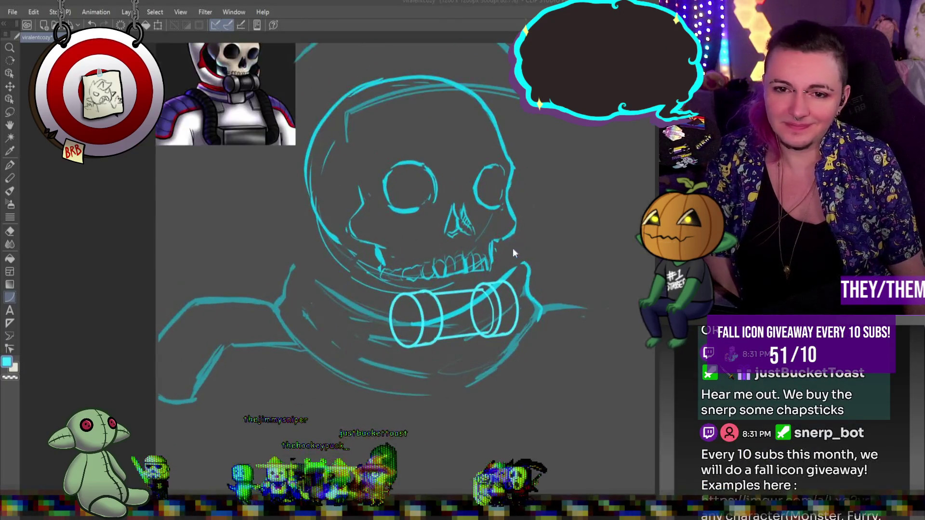
{"action": "scroll", "coordinate": [485, 227], "scroll_direction": "up", "scroll_amount": 1}
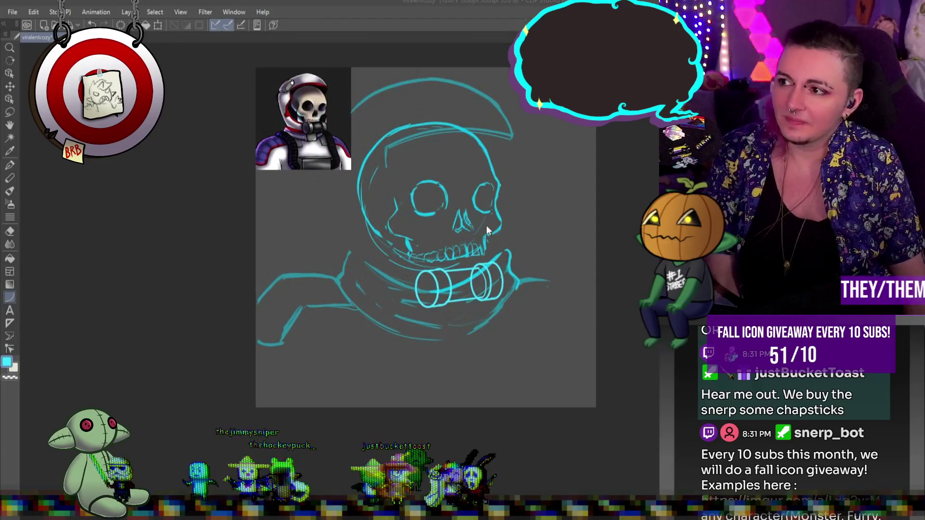
{"action": "key", "text": "p"}
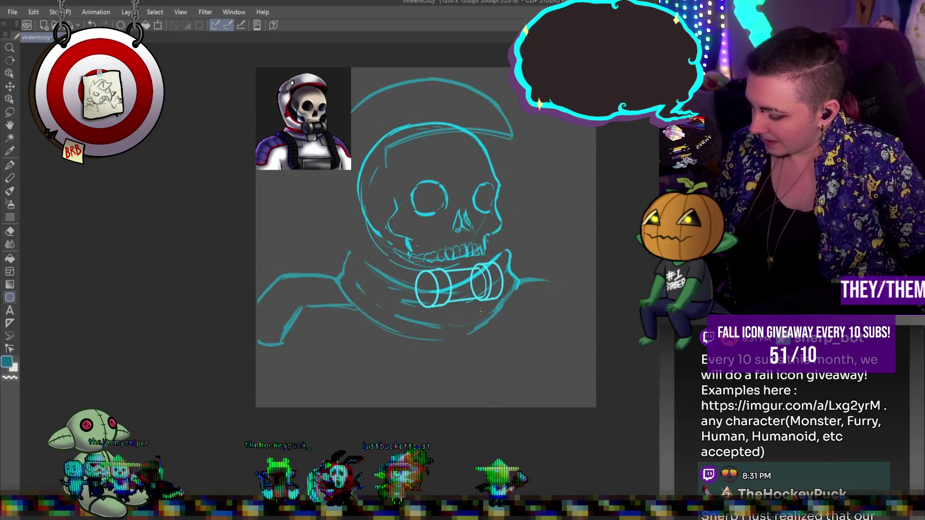
Sketch an ellipse under the collar and two vertical sides down to the canvas bottom
{"action": "left_click_drag", "start_coordinate": [475, 325], "coordinate": [529, 345]}
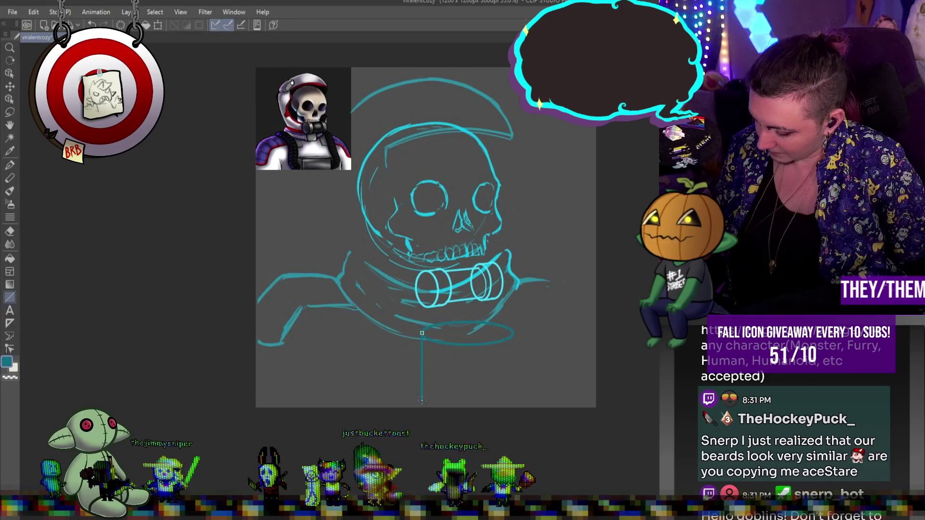
{"action": "left_click_drag", "start_coordinate": [513, 332], "coordinate": [511, 389]}
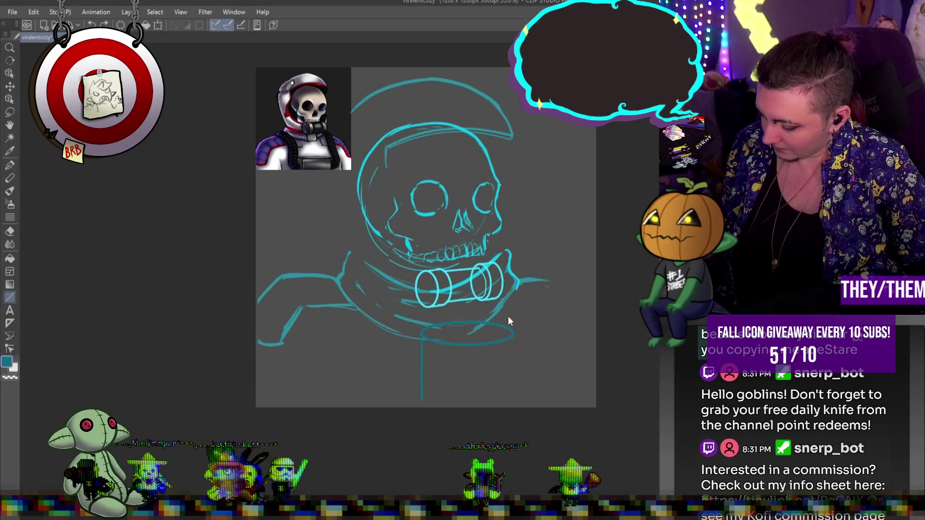
{"action": "key", "text": "ctrl+z"}
{"action": "key", "text": "ctrl+z"}
{"action": "left_click_drag", "start_coordinate": [422, 333], "coordinate": [423, 400]}
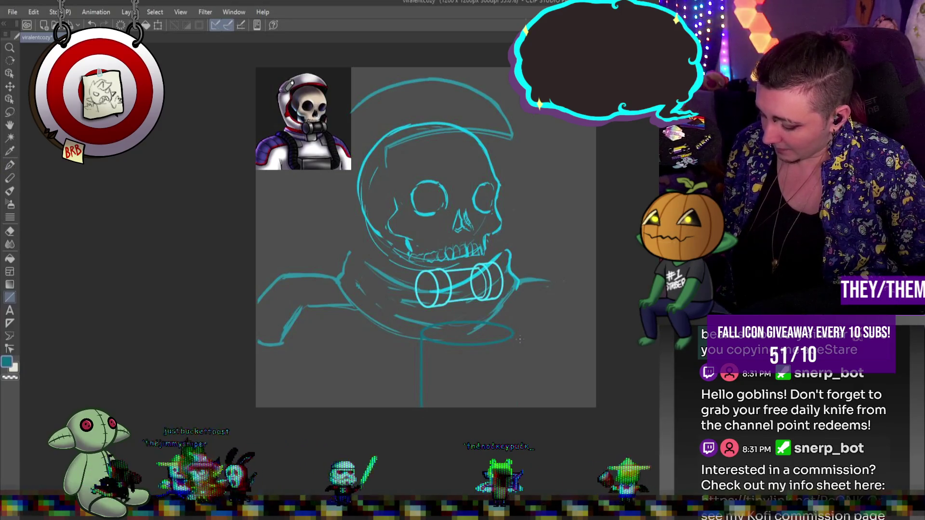
{"action": "left_click_drag", "start_coordinate": [514, 332], "coordinate": [513, 407]}
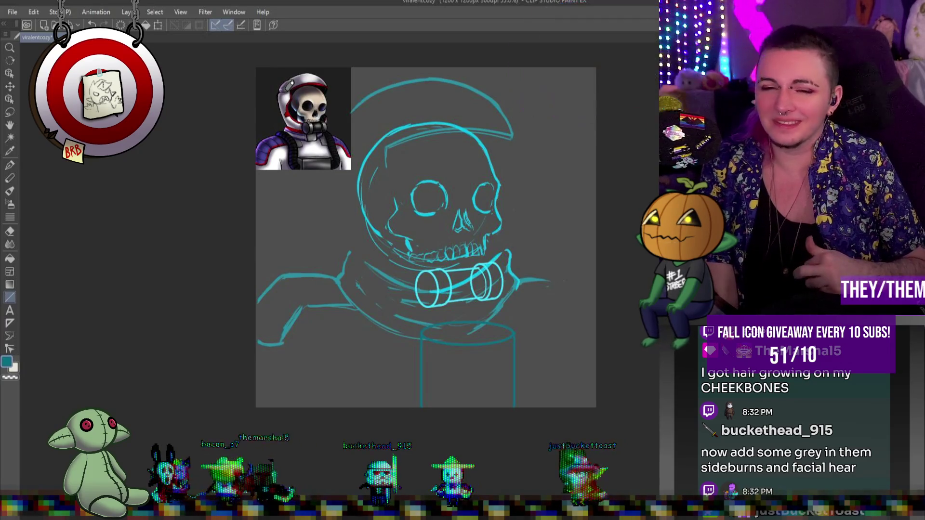
Hide the skull astronaut reference image so only the cyan sketch shows
{"action": "scroll", "coordinate": [426, 238], "scroll_direction": "up", "scroll_amount": 2}
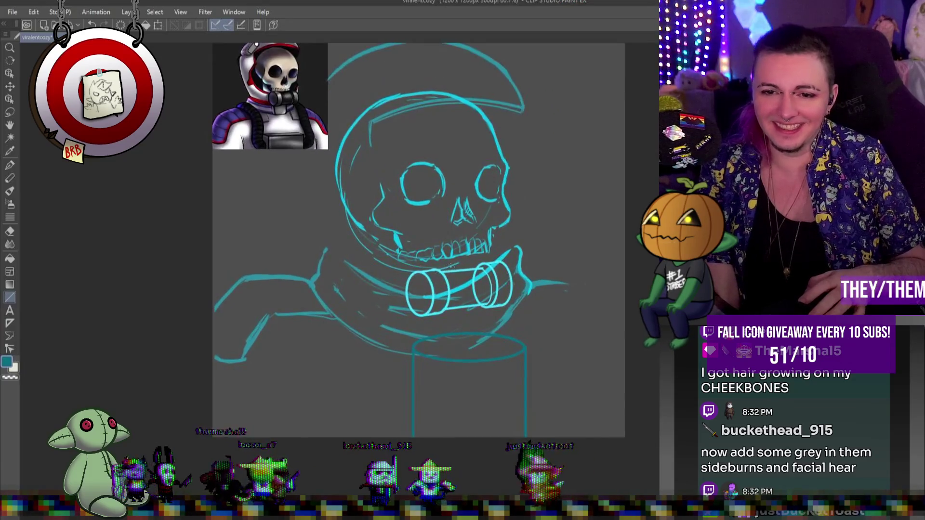
{"action": "scroll", "coordinate": [433, 246], "scroll_direction": "down", "scroll_amount": 4}
{"action": "scroll", "coordinate": [437, 246], "scroll_direction": "down", "scroll_amount": 1}
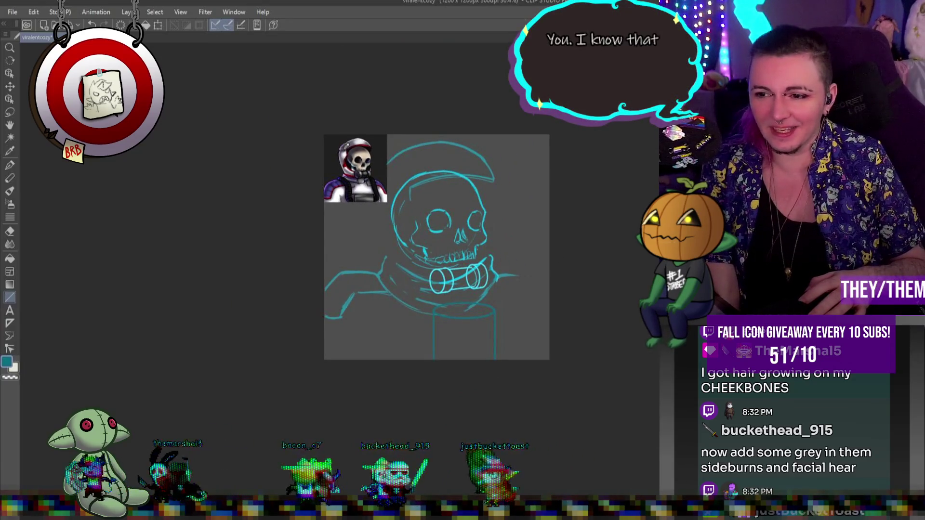
{"action": "key", "text": "ctrl+z"}
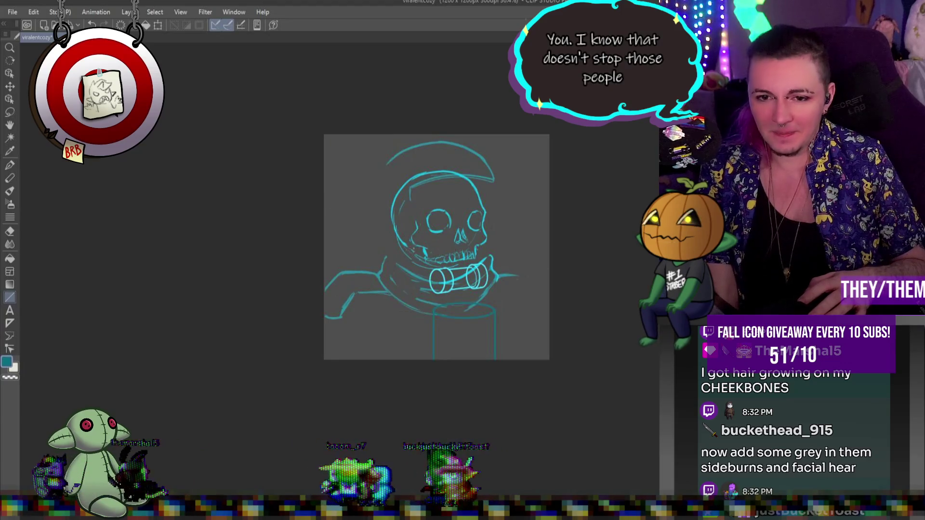
Undo and redo the cylinder to compare the sketch with and without it
{"action": "scroll", "coordinate": [466, 272], "scroll_direction": "up", "scroll_amount": 3}
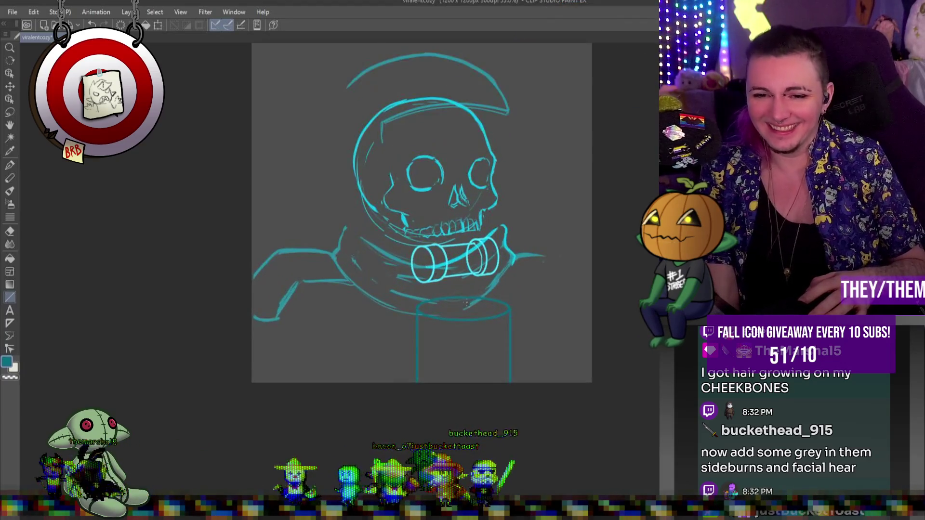
{"action": "scroll", "coordinate": [466, 299], "scroll_direction": "up", "scroll_amount": 1}
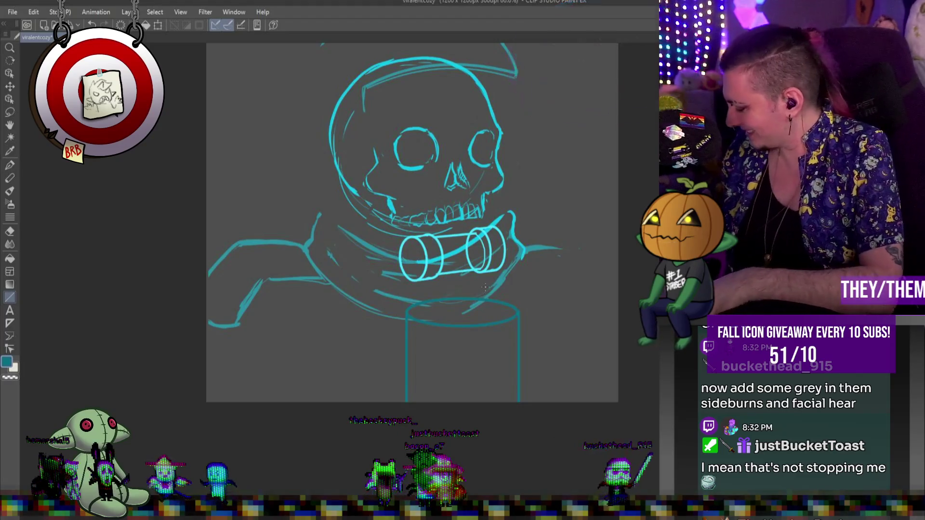
{"action": "key", "text": "ctrl+z"}
{"action": "key", "text": "ctrl+y"}
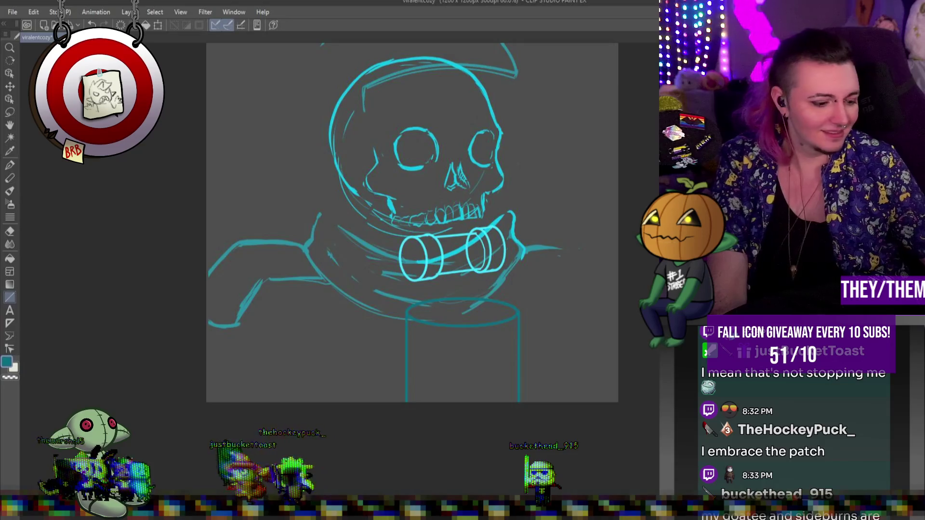
Enlarge the sketch from its bottom-right corner and shift it slightly down and left
{"action": "key", "text": "ctrl+t"}
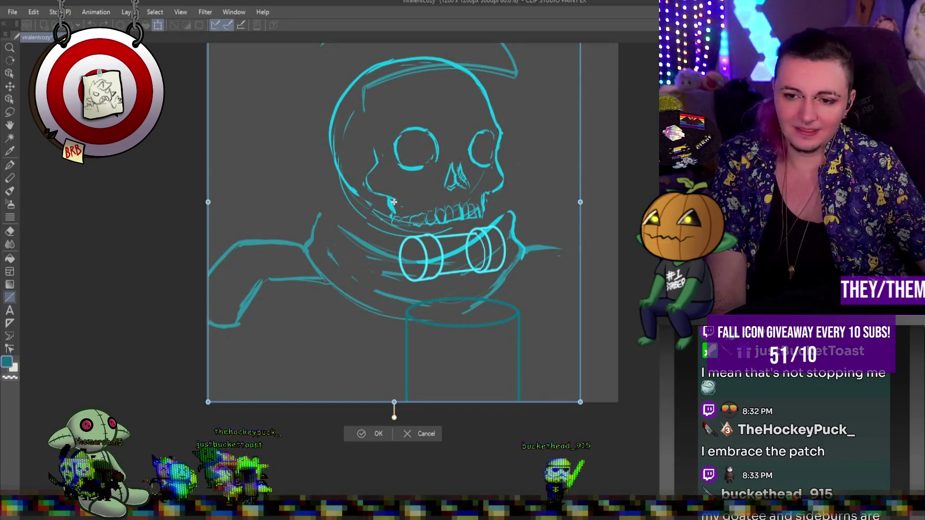
{"action": "left_click", "coordinate": [424, 433]}
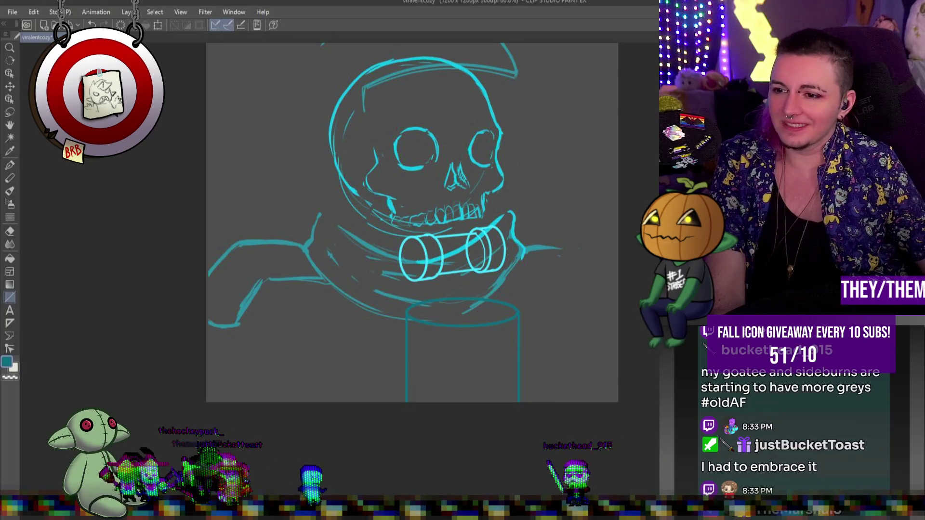
{"action": "key", "text": "ctrl+t"}
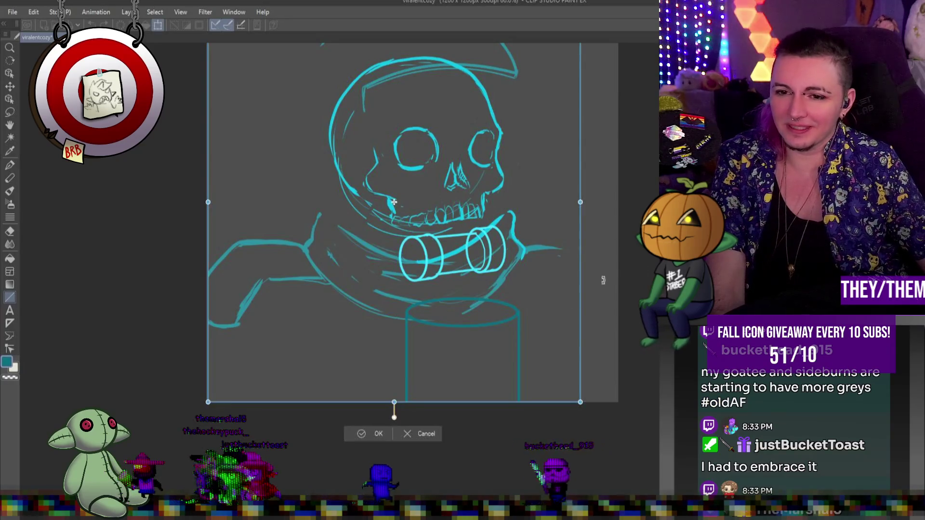
{"action": "mouse_move", "coordinate": [579, 402]}
{"action": "left_mouse_down"}
{"action": "mouse_move", "coordinate": [620, 435]}
{"action": "mouse_move", "coordinate": [602, 429]}
{"action": "left_mouse_up"}
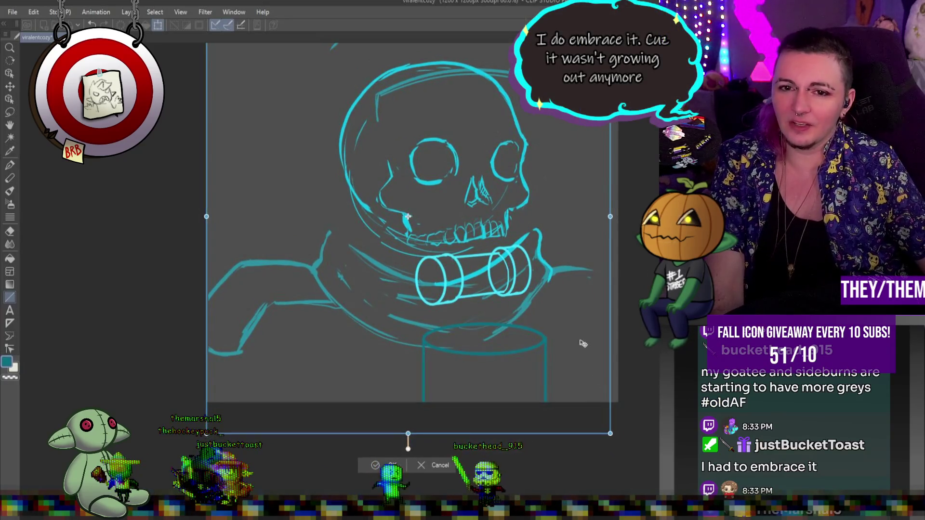
{"action": "mouse_move", "coordinate": [586, 331]}
{"action": "left_mouse_down"}
{"action": "mouse_move", "coordinate": [562, 345]}
{"action": "mouse_move", "coordinate": [568, 352]}
{"action": "mouse_move", "coordinate": [573, 334]}
{"action": "left_mouse_up"}
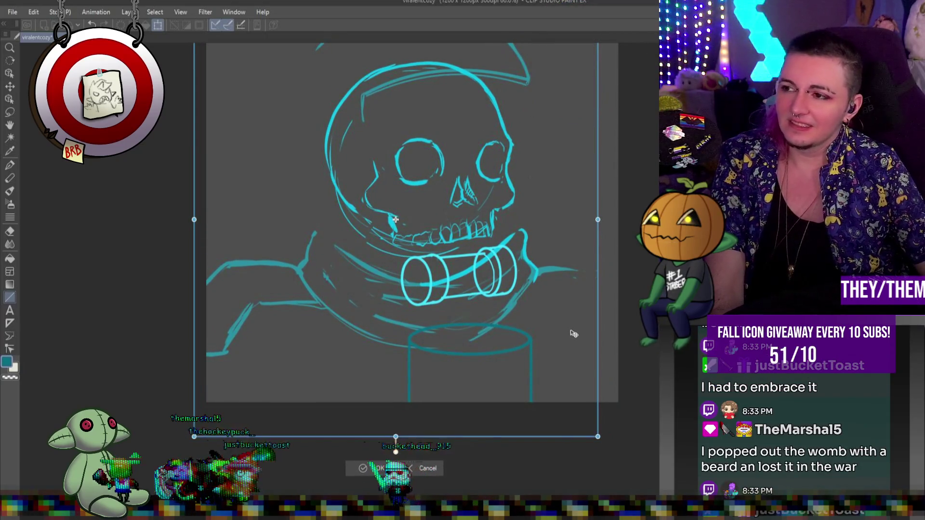
{"action": "key", "text": "Return"}
Undo and redo the neck cylinder to compare the result
{"action": "scroll", "coordinate": [562, 316], "scroll_direction": "down", "scroll_amount": 3}
{"action": "scroll", "coordinate": [574, 314], "scroll_direction": "up", "scroll_amount": 4}
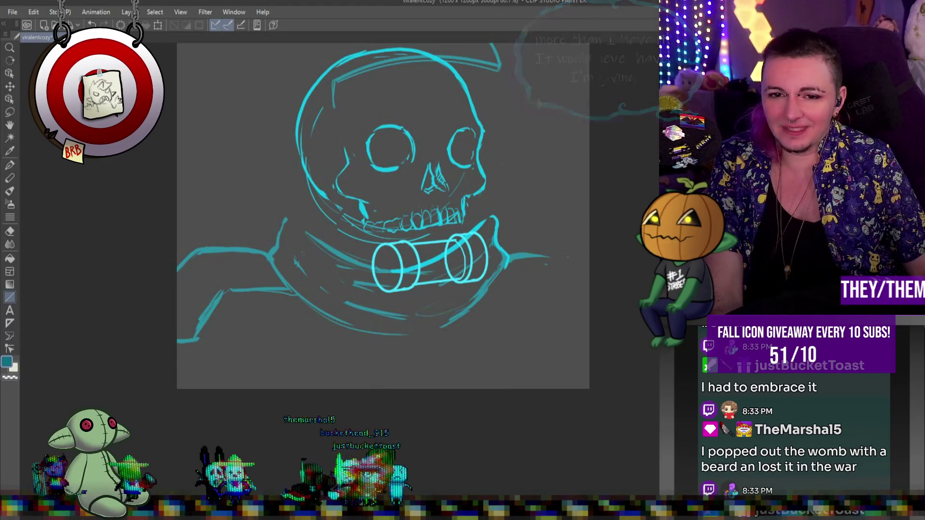
{"action": "key", "text": "ctrl+z"}
{"action": "key", "text": "ctrl+y"}
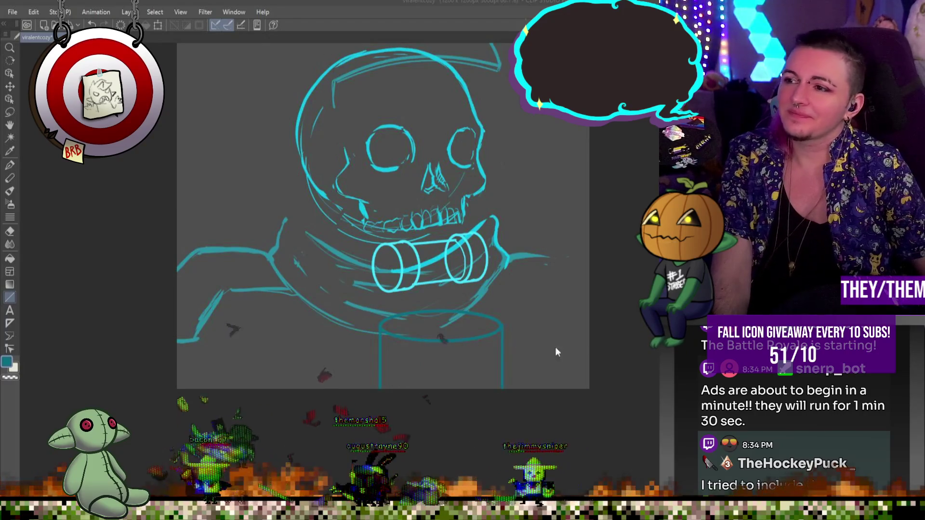
{"action": "scroll", "coordinate": [448, 245], "scroll_direction": "down", "scroll_amount": 3}
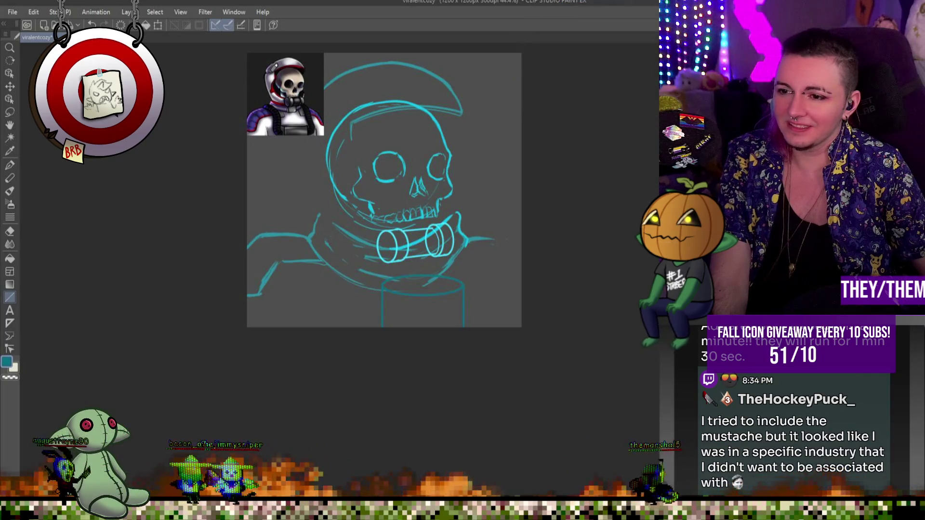
{"action": "scroll", "coordinate": [229, 111], "scroll_direction": "up", "scroll_amount": 2}
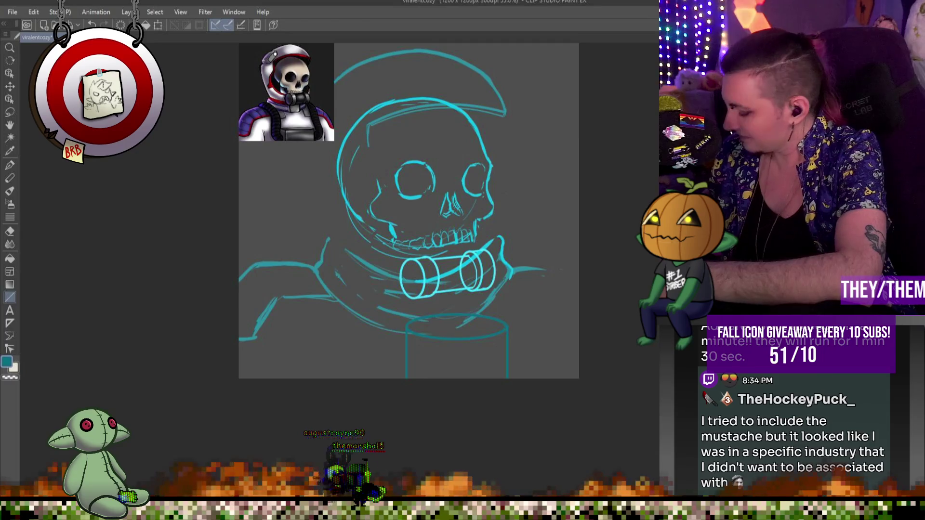
{"action": "left_click", "coordinate": [11, 164]}
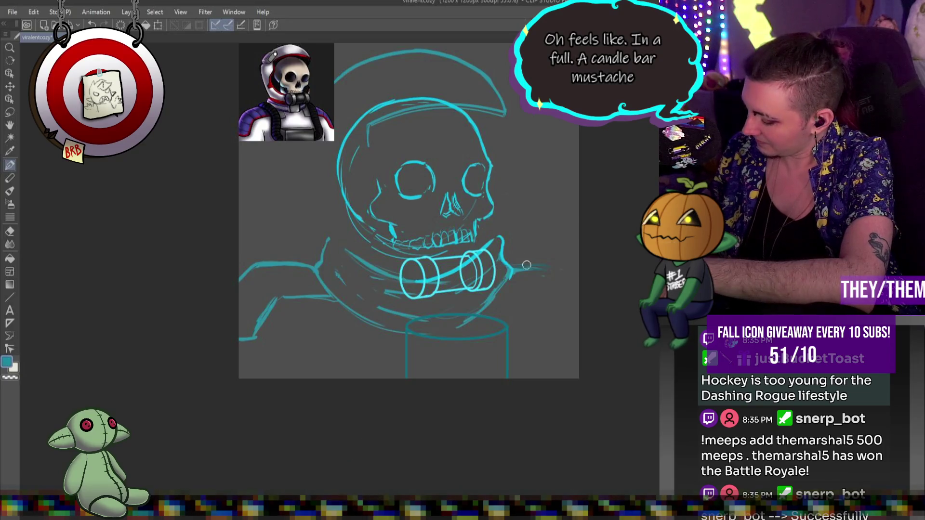
Sketch right shoulder strokes and a curve from the neck toward the cylinder top
{"action": "mouse_move", "coordinate": [525, 256]}
{"action": "left_mouse_down"}
{"action": "mouse_move", "coordinate": [547, 261]}
{"action": "mouse_move", "coordinate": [569, 282]}
{"action": "left_mouse_up"}
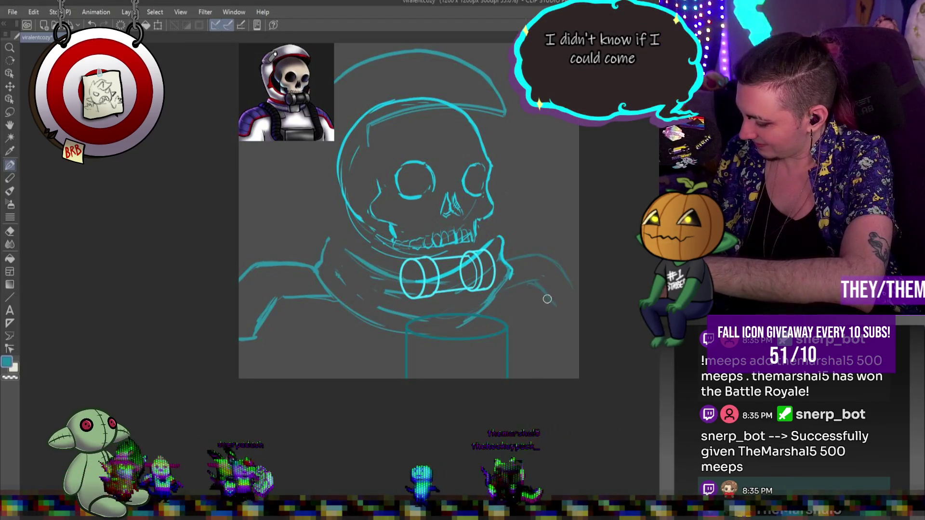
{"action": "mouse_move", "coordinate": [559, 312]}
{"action": "left_mouse_down"}
{"action": "mouse_move", "coordinate": [570, 285]}
{"action": "mouse_move", "coordinate": [549, 262]}
{"action": "mouse_move", "coordinate": [562, 284]}
{"action": "mouse_move", "coordinate": [537, 286]}
{"action": "left_mouse_up"}
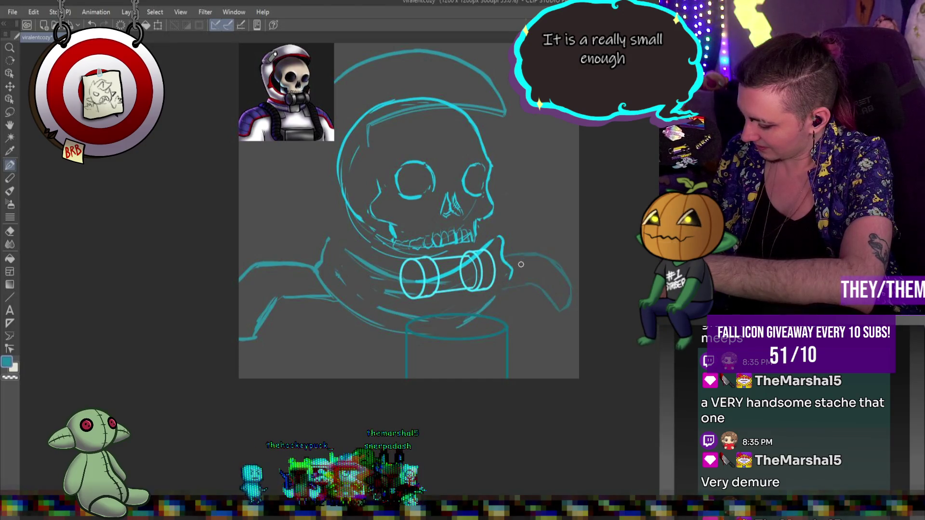
{"action": "left_click_drag", "start_coordinate": [512, 275], "coordinate": [467, 313]}
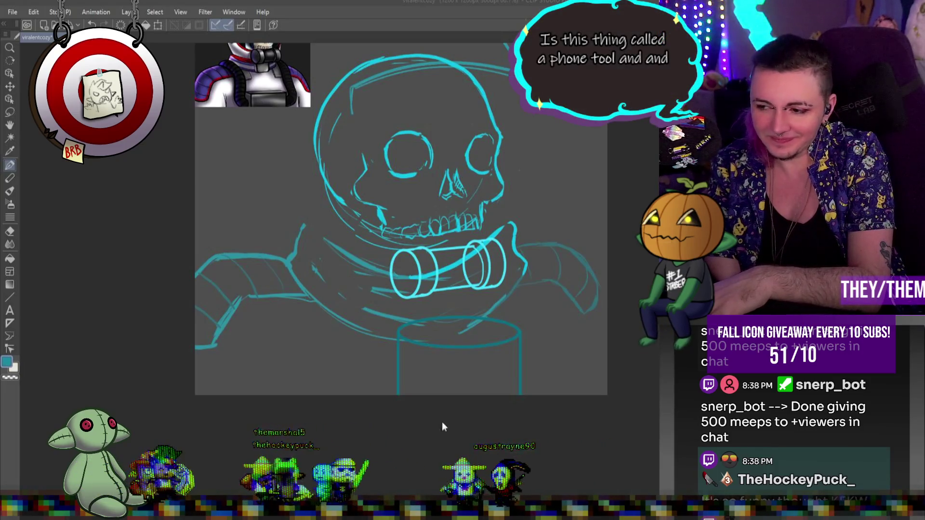
Draw the left chest strap down from the shoulder in one long stroke, erasing extra strokes
{"action": "scroll", "coordinate": [458, 428], "scroll_direction": "down", "scroll_amount": 1}
{"action": "scroll", "coordinate": [458, 427], "scroll_direction": "down", "scroll_amount": 1}
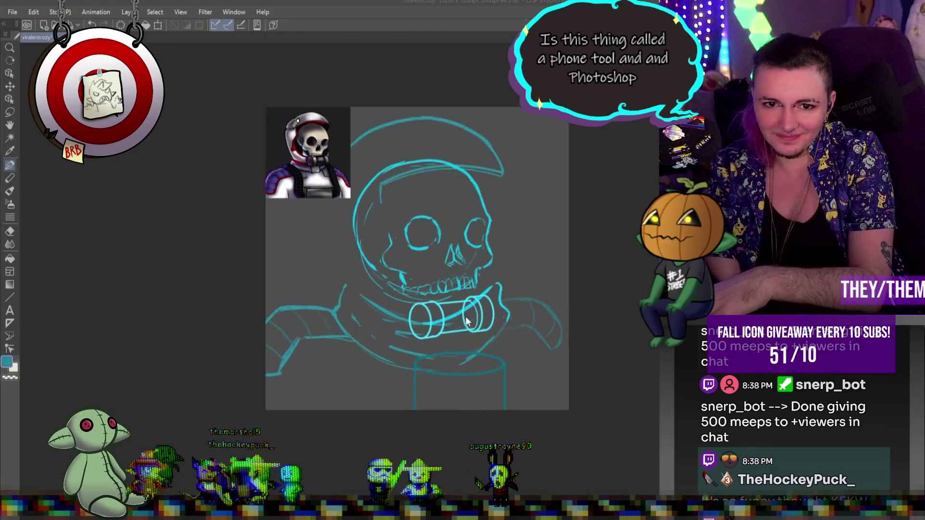
{"action": "scroll", "coordinate": [454, 360], "scroll_direction": "up", "scroll_amount": 2}
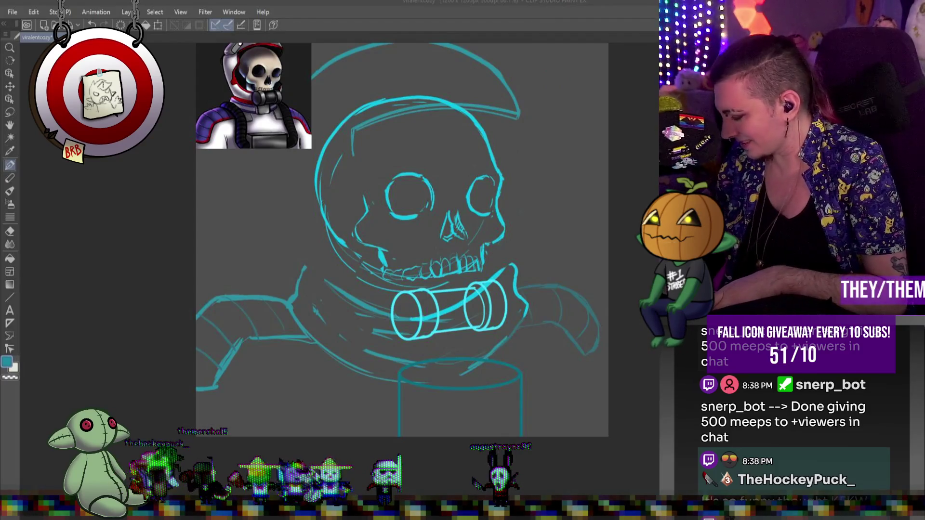
{"action": "key", "text": "p"}
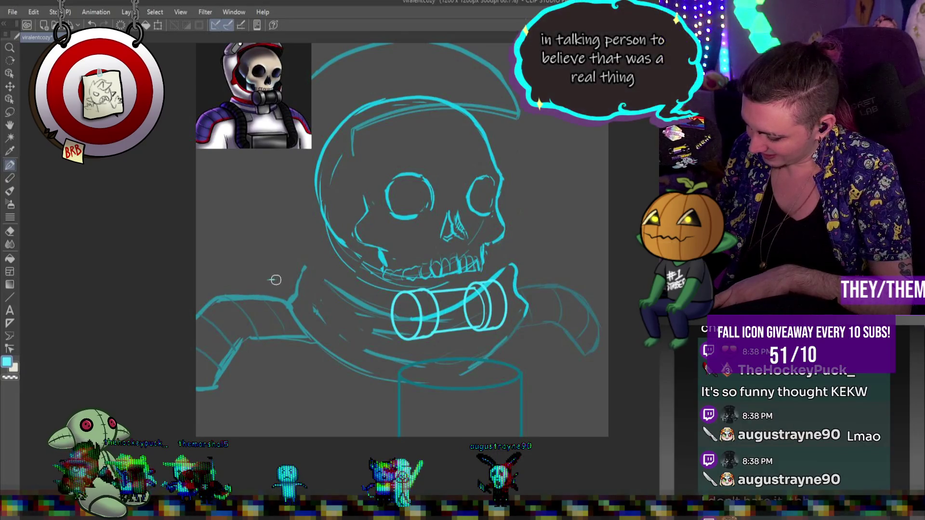
{"action": "mouse_move", "coordinate": [268, 279]}
{"action": "left_mouse_down"}
{"action": "mouse_move", "coordinate": [326, 336]}
{"action": "mouse_move", "coordinate": [342, 378]}
{"action": "left_mouse_up"}
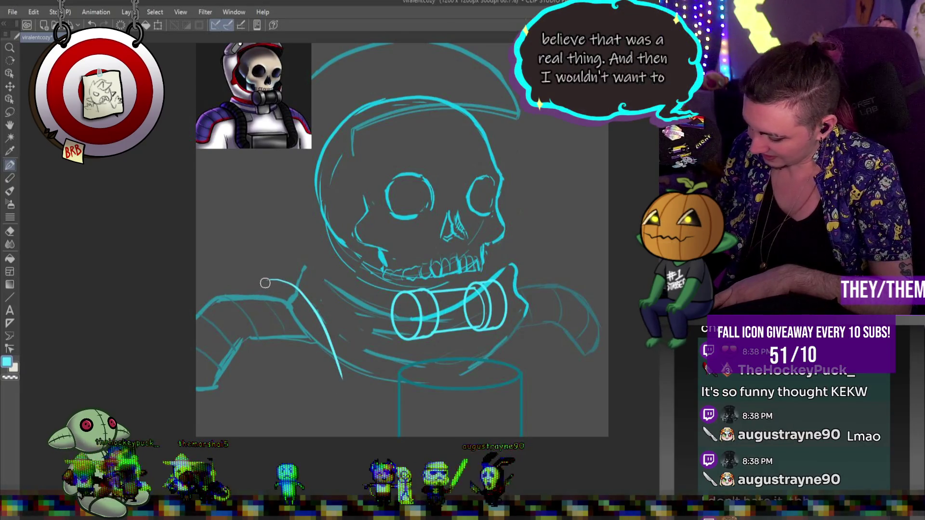
{"action": "mouse_move", "coordinate": [268, 280]}
{"action": "left_mouse_down"}
{"action": "mouse_move", "coordinate": [255, 294]}
{"action": "mouse_move", "coordinate": [306, 346]}
{"action": "mouse_move", "coordinate": [318, 383]}
{"action": "left_mouse_up"}
{"action": "left_click_drag", "start_coordinate": [285, 322], "coordinate": [323, 407]}
{"action": "left_click_drag", "start_coordinate": [313, 370], "coordinate": [345, 432]}
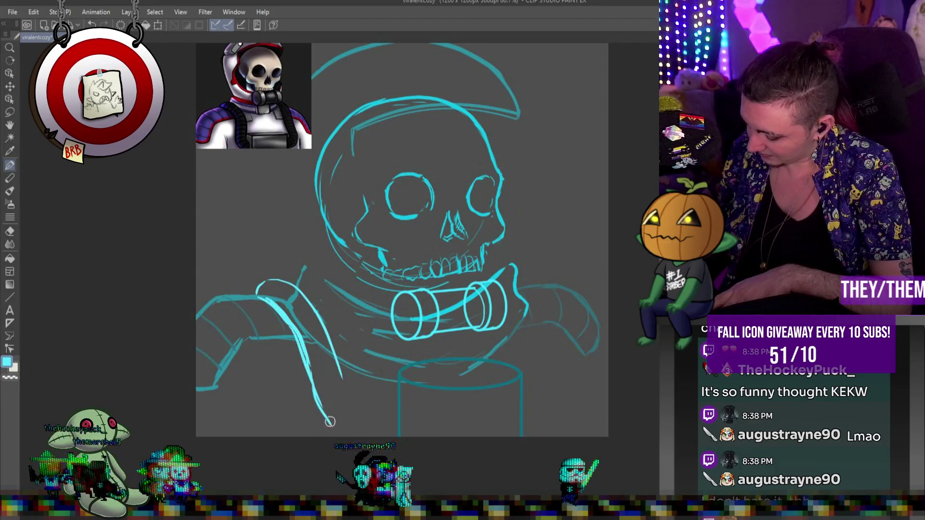
{"action": "left_click_drag", "start_coordinate": [340, 377], "coordinate": [343, 396]}
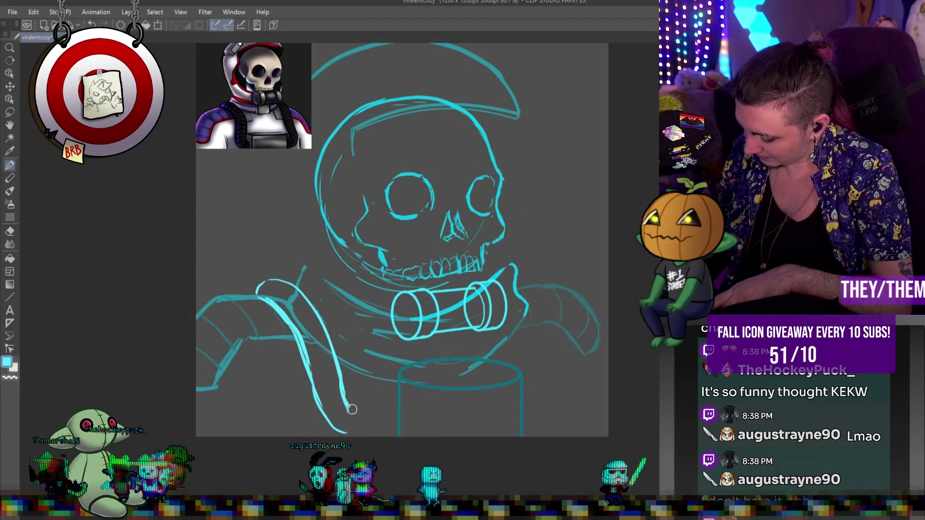
{"action": "left_click_drag", "start_coordinate": [266, 301], "coordinate": [359, 412]}
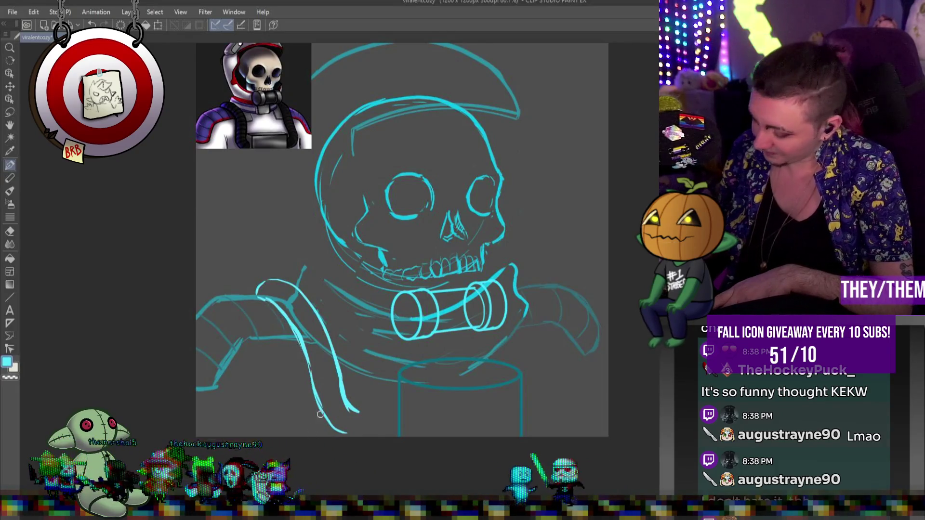
{"action": "left_click_drag", "start_coordinate": [311, 369], "coordinate": [346, 433]}
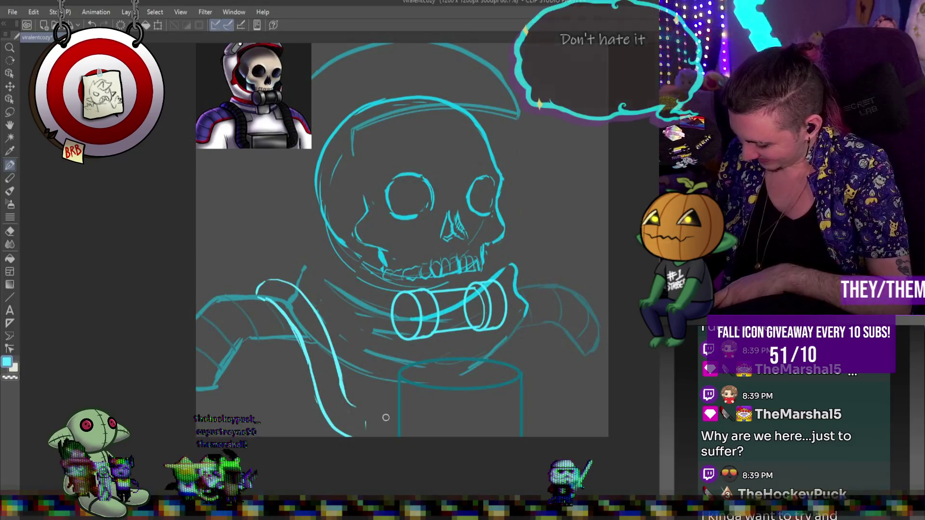
Trace the left shoulder collar and chest cylinder edge, then shift those strokes right and down
{"action": "left_click_drag", "start_coordinate": [265, 291], "coordinate": [347, 400]}
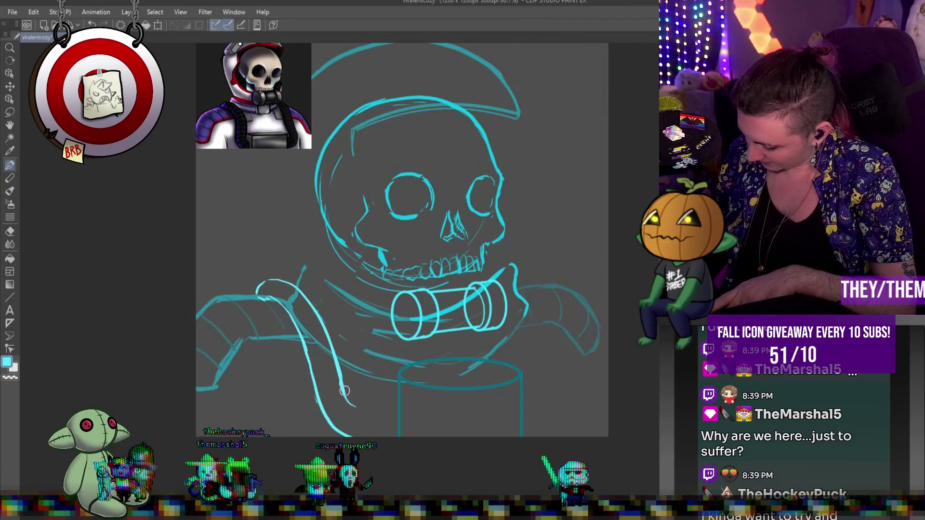
{"action": "mouse_move", "coordinate": [358, 410]}
{"action": "left_mouse_down"}
{"action": "mouse_move", "coordinate": [386, 424]}
{"action": "mouse_move", "coordinate": [361, 411]}
{"action": "left_mouse_up"}
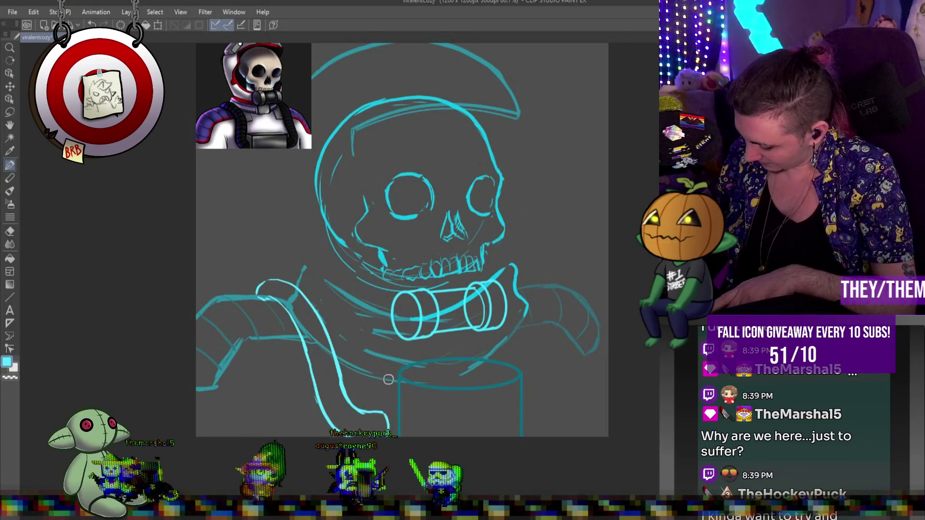
{"action": "mouse_move", "coordinate": [368, 407]}
{"action": "left_mouse_down"}
{"action": "mouse_move", "coordinate": [370, 383]}
{"action": "mouse_move", "coordinate": [393, 389]}
{"action": "left_mouse_up"}
{"action": "mouse_move", "coordinate": [398, 435]}
{"action": "left_mouse_down"}
{"action": "mouse_move", "coordinate": [397, 389]}
{"action": "mouse_move", "coordinate": [413, 379]}
{"action": "left_mouse_up"}
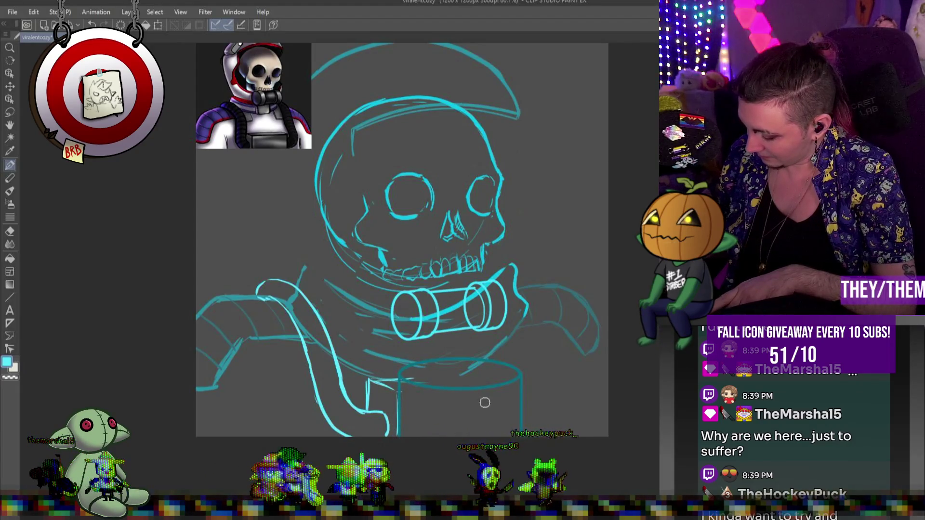
{"action": "key", "text": "ctrl+t"}
{"action": "mouse_move", "coordinate": [391, 385]}
{"action": "left_mouse_down"}
{"action": "mouse_move", "coordinate": [412, 418]}
{"action": "mouse_move", "coordinate": [403, 401]}
{"action": "left_mouse_up"}
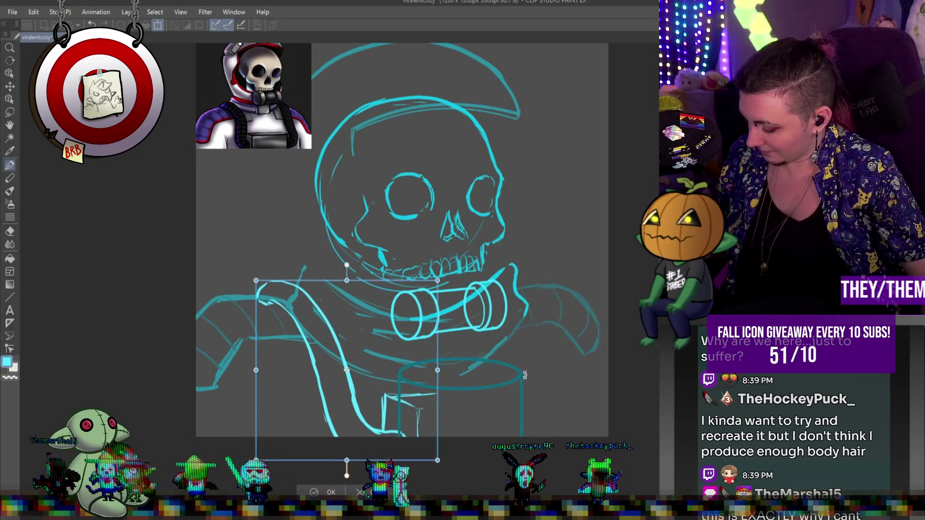
Commit the moved collar strokes and undo the stray short vertical stroke
{"action": "key", "text": "Return"}
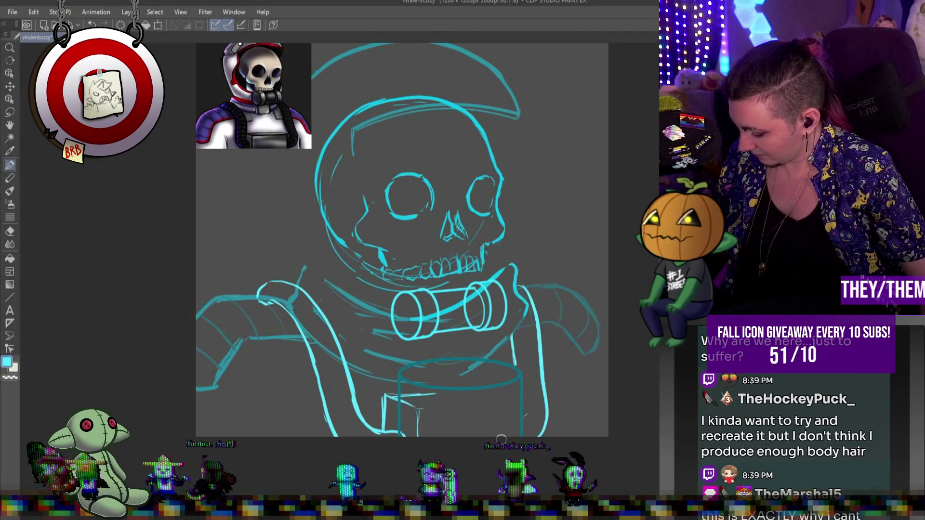
{"action": "key", "text": "ctrl+z"}
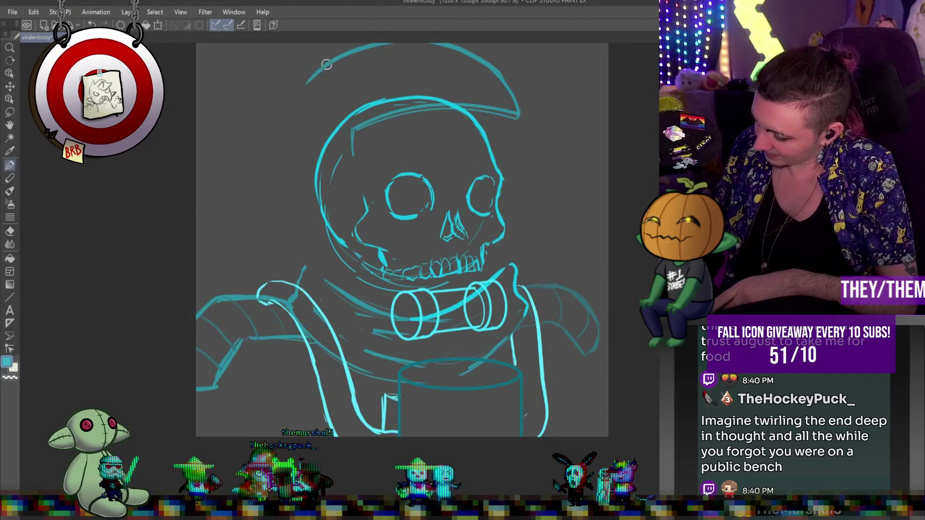
Extend the helmet's left outline downward and redraw the visor rim's right end more boldly
{"action": "mouse_move", "coordinate": [307, 82]}
{"action": "left_mouse_down"}
{"action": "mouse_move", "coordinate": [281, 145]}
{"action": "mouse_move", "coordinate": [292, 230]}
{"action": "left_mouse_up"}
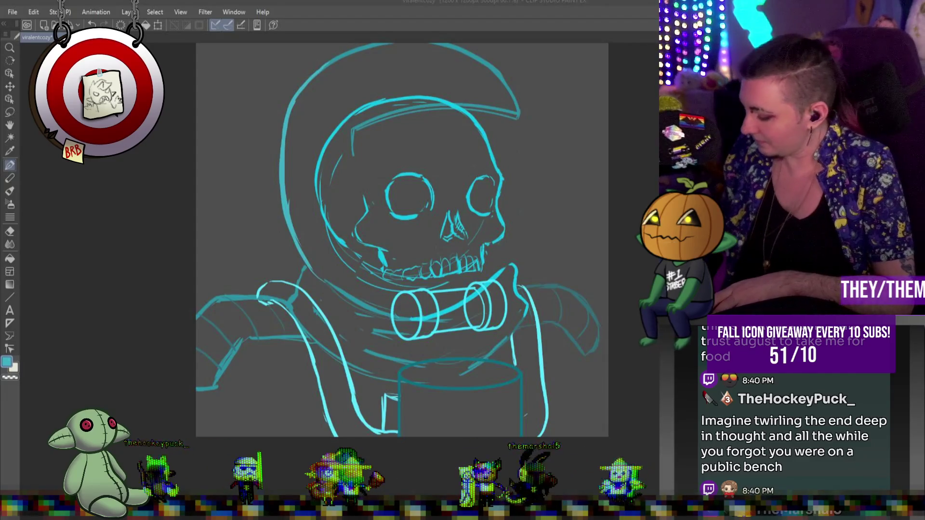
{"action": "key", "text": "p"}
{"action": "key", "text": "p"}
{"action": "left_click_drag", "start_coordinate": [519, 114], "coordinate": [499, 147]}
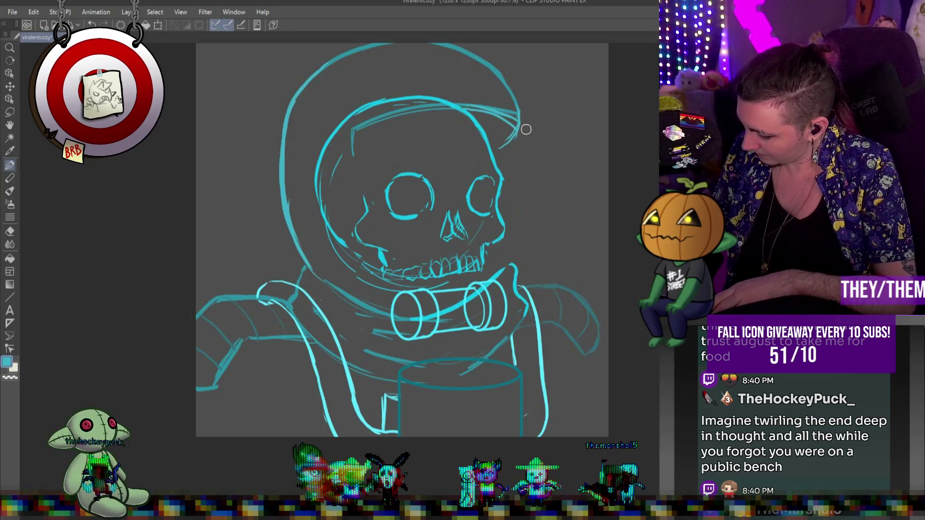
{"action": "left_click_drag", "start_coordinate": [503, 144], "coordinate": [512, 111]}
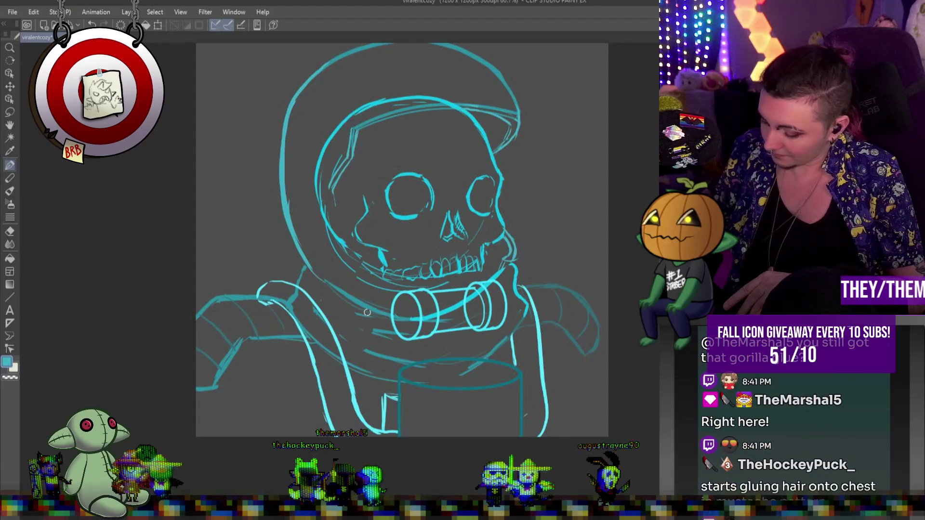
Try a straight polyline beside the skull with the Figure tool, then cancel it
{"action": "left_click", "coordinate": [10, 297]}
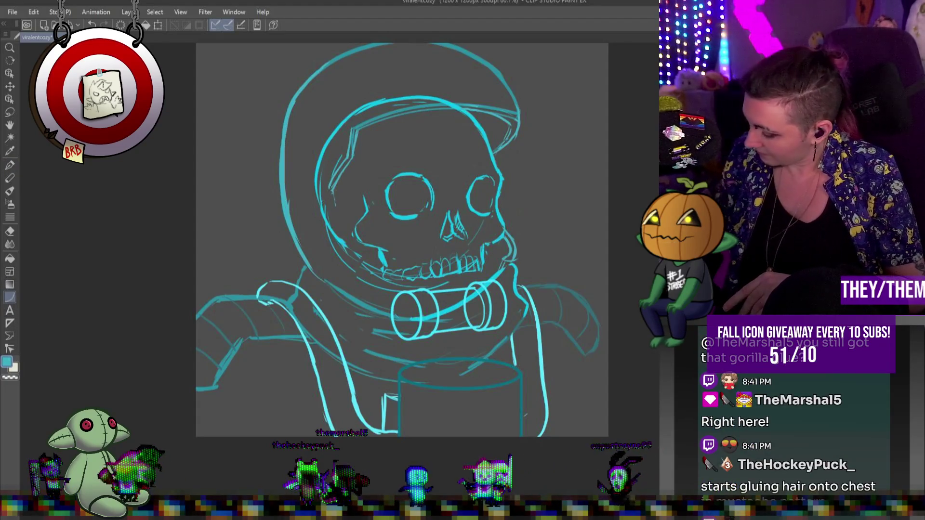
{"action": "mouse_move", "coordinate": [332, 189]}
{"action": "left_mouse_down"}
{"action": "mouse_move", "coordinate": [379, 291]}
{"action": "mouse_move", "coordinate": [400, 297]}
{"action": "left_mouse_up"}
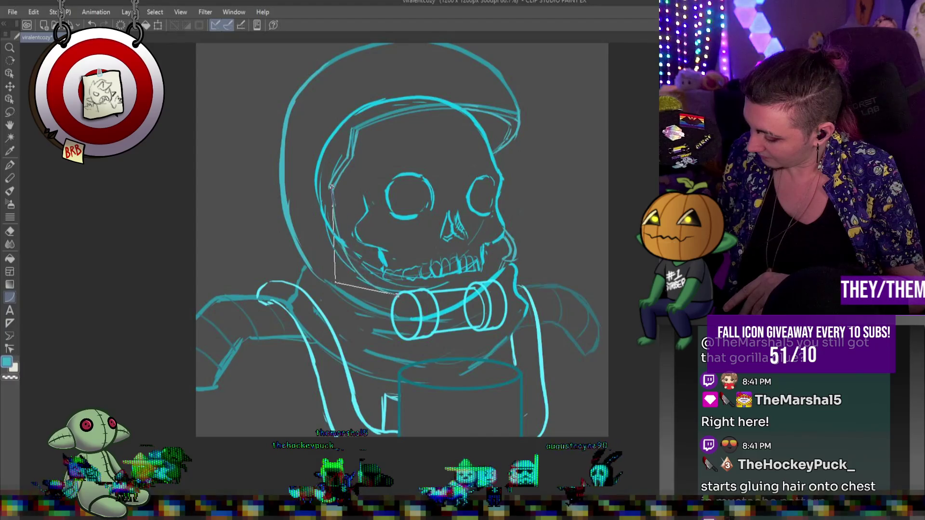
{"action": "left_click", "coordinate": [338, 286]}
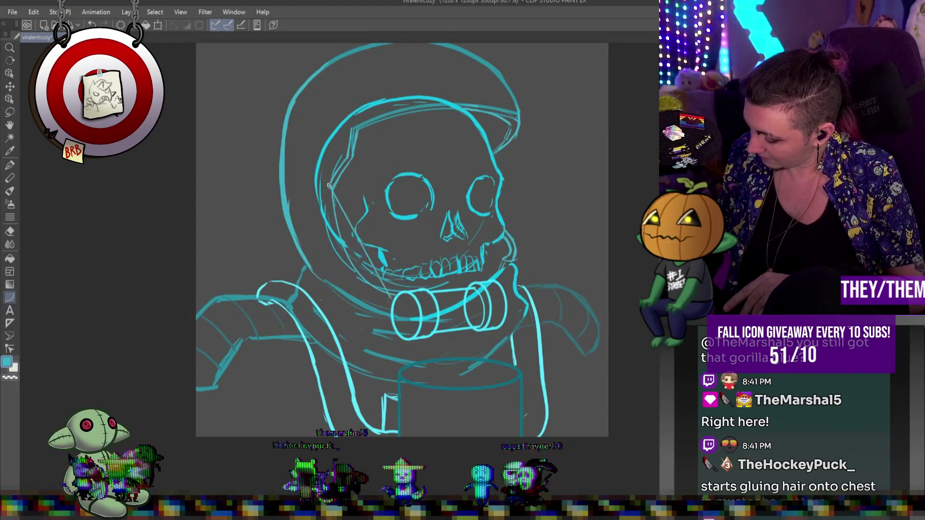
{"action": "left_click", "coordinate": [334, 292]}
{"action": "key", "text": "Escape"}
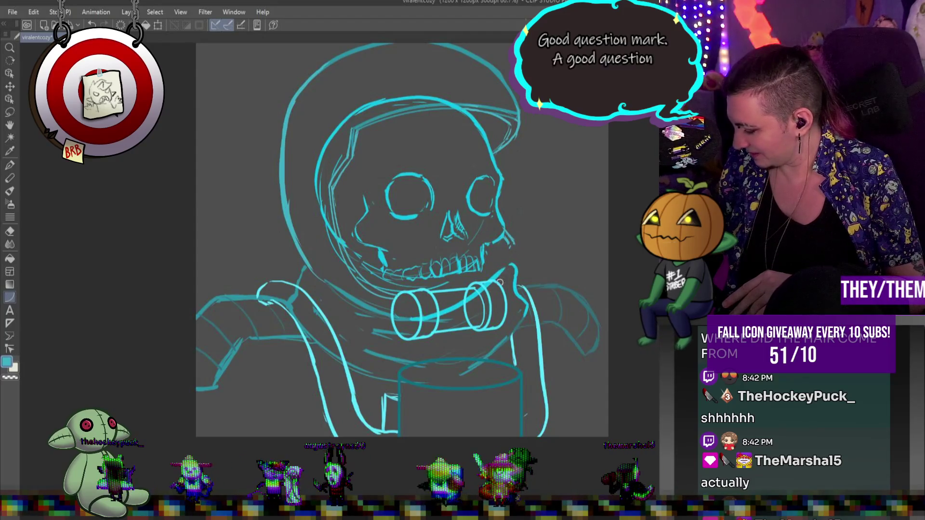
Draw a thin pen line along the jaw's right side after two discarded attempts
{"action": "left_click_drag", "start_coordinate": [486, 285], "coordinate": [501, 235]}
{"action": "key", "text": "ctrl+z"}
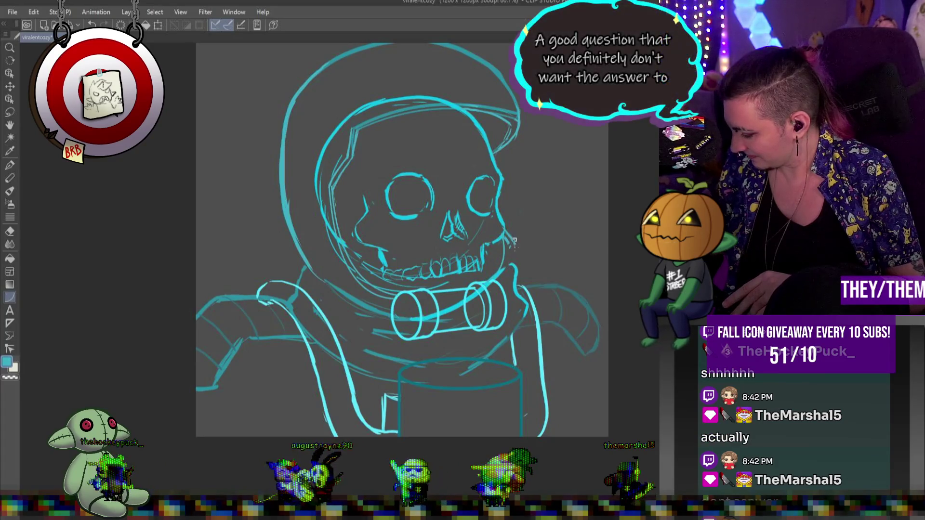
{"action": "left_click_drag", "start_coordinate": [493, 283], "coordinate": [514, 240]}
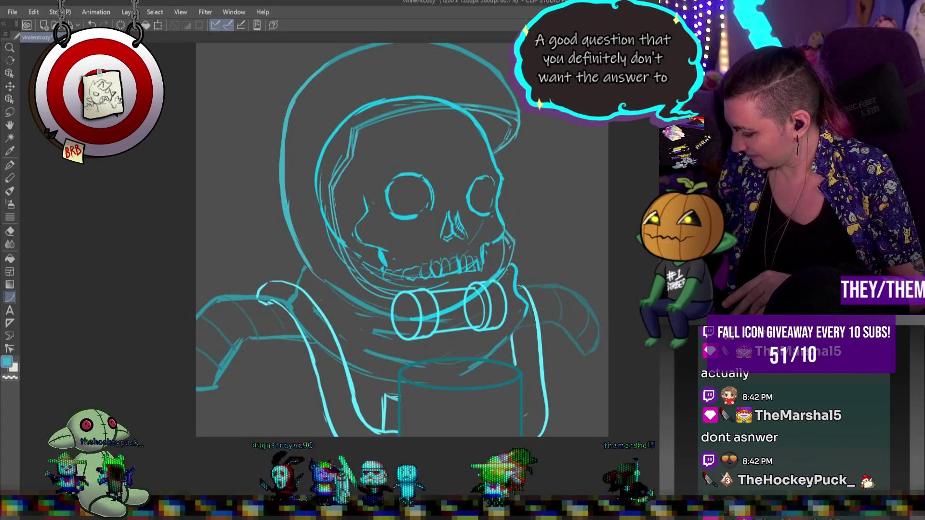
{"action": "key", "text": "ctrl+z"}
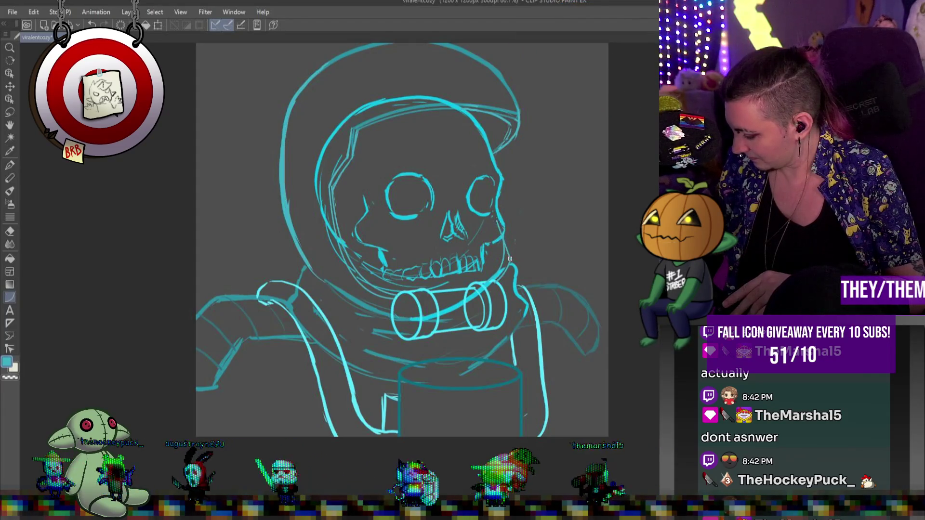
{"action": "left_click_drag", "start_coordinate": [510, 259], "coordinate": [497, 222]}
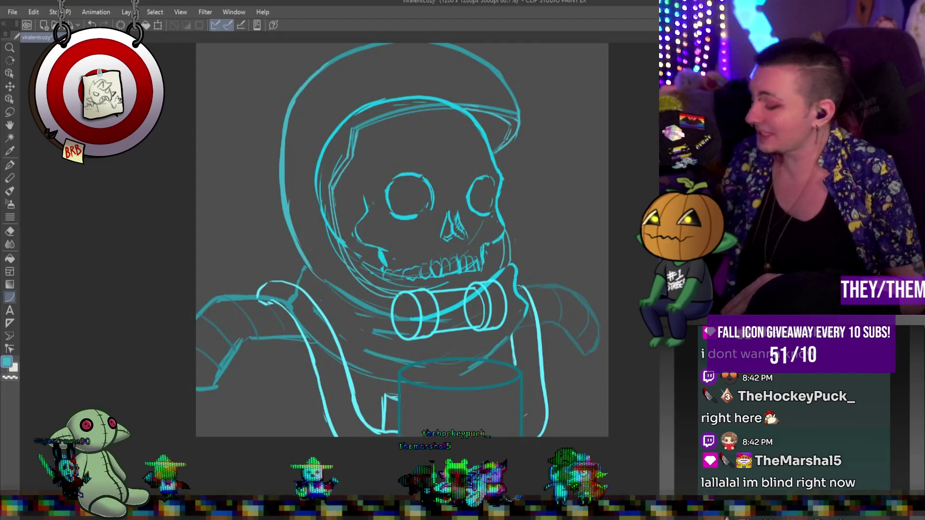
{"action": "key", "text": "u"}
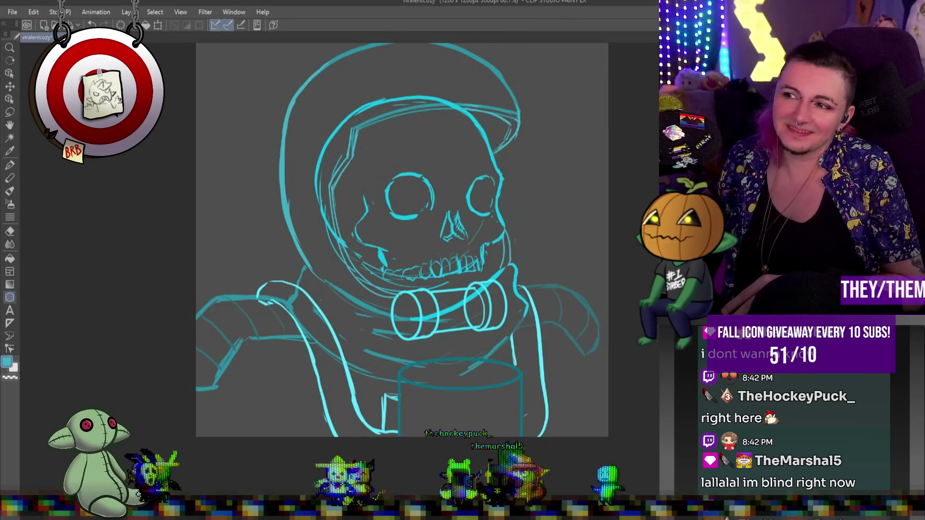
Add a rounded rectangle with a small circle on the helmet and rotate them counter-clockwise
{"action": "left_click_drag", "start_coordinate": [320, 128], "coordinate": [346, 121]}
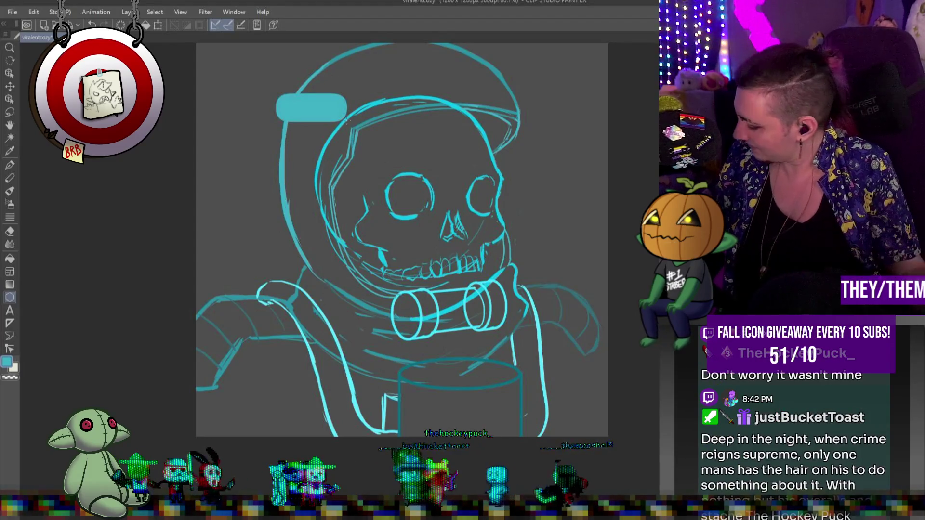
{"action": "key", "text": "ctrl+z"}
{"action": "left_click_drag", "start_coordinate": [284, 78], "coordinate": [355, 113]}
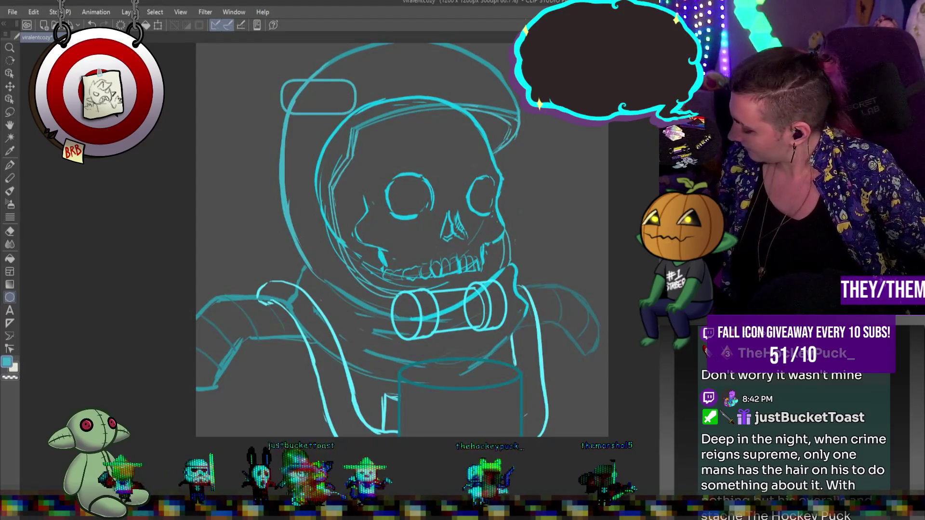
{"action": "left_click_drag", "start_coordinate": [328, 90], "coordinate": [350, 110]}
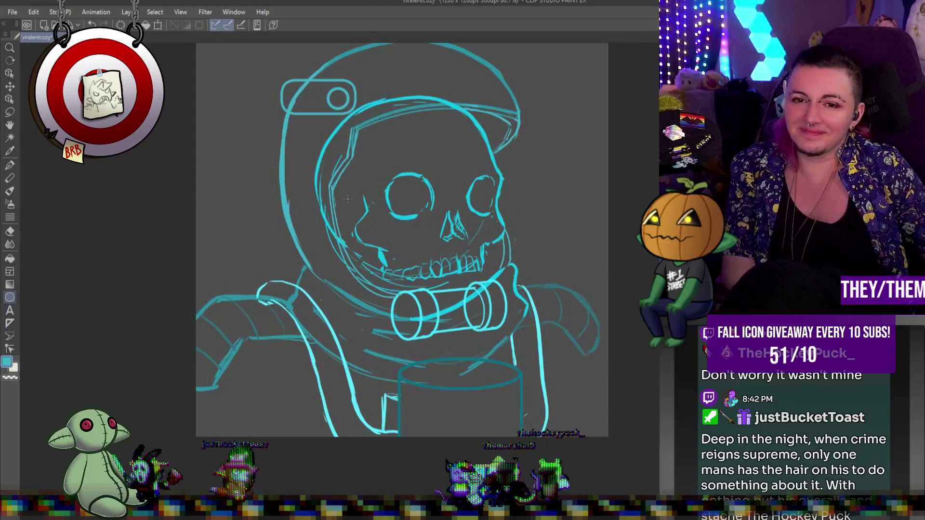
{"action": "key", "text": "ctrl+t"}
{"action": "mouse_move", "coordinate": [365, 96]}
{"action": "left_mouse_down"}
{"action": "mouse_move", "coordinate": [360, 73]}
{"action": "mouse_move", "coordinate": [345, 95]}
{"action": "mouse_move", "coordinate": [315, 89]}
{"action": "mouse_move", "coordinate": [358, 85]}
{"action": "mouse_move", "coordinate": [326, 100]}
{"action": "mouse_move", "coordinate": [340, 113]}
{"action": "mouse_move", "coordinate": [340, 101]}
{"action": "mouse_move", "coordinate": [389, 87]}
{"action": "left_mouse_up"}
{"action": "key", "text": "Return"}
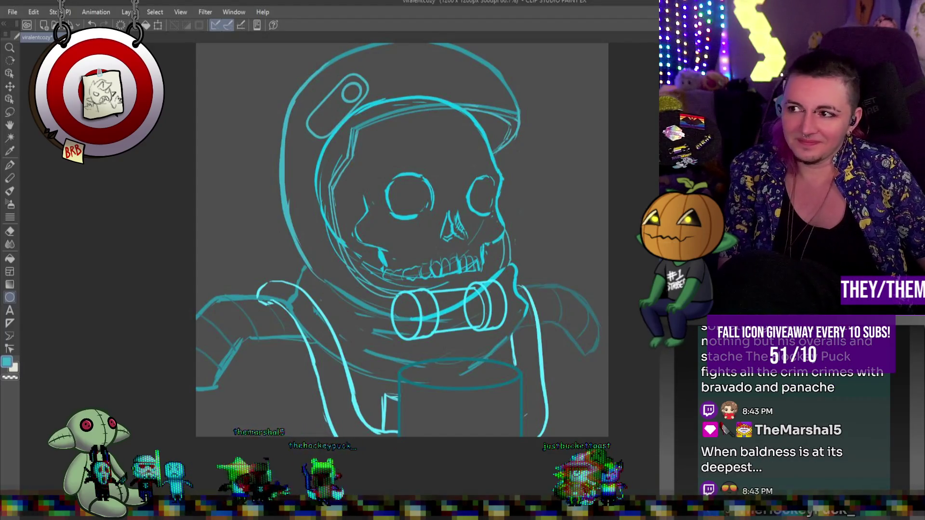
Move the helmet's upper-left knob up and left and shrink it slightly
{"action": "left_click_drag", "start_coordinate": [289, 68], "coordinate": [351, 132]}
{"action": "key", "text": "ctrl+t"}
{"action": "left_click_drag", "start_coordinate": [334, 96], "coordinate": [314, 86]}
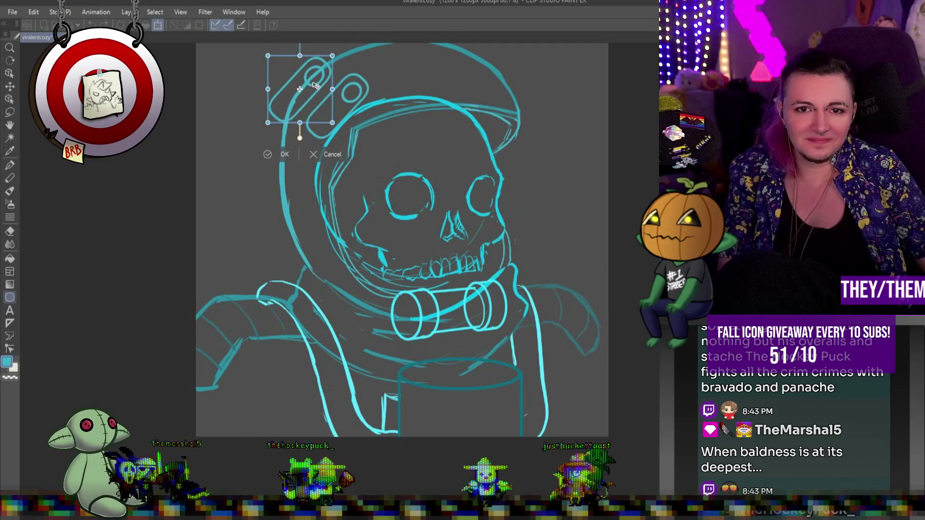
{"action": "left_click_drag", "start_coordinate": [268, 56], "coordinate": [269, 61]}
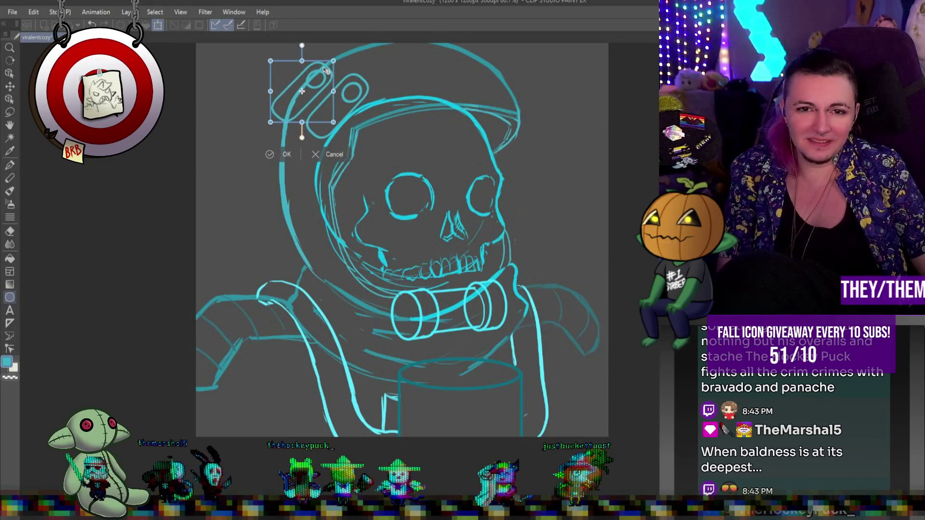
{"action": "key", "text": "Return"}
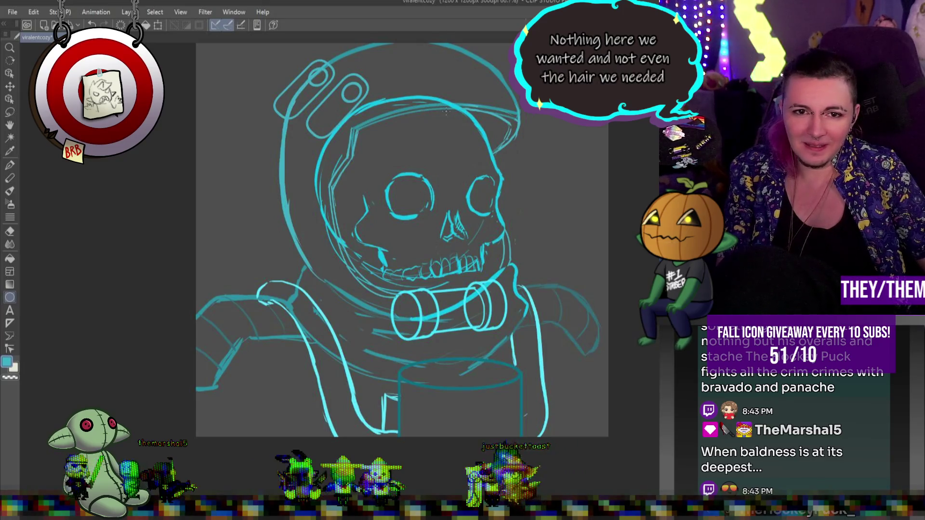
Draw a short cyan Pen stroke along the helmet's edge to refine the sketch
{"action": "left_click", "coordinate": [11, 166]}
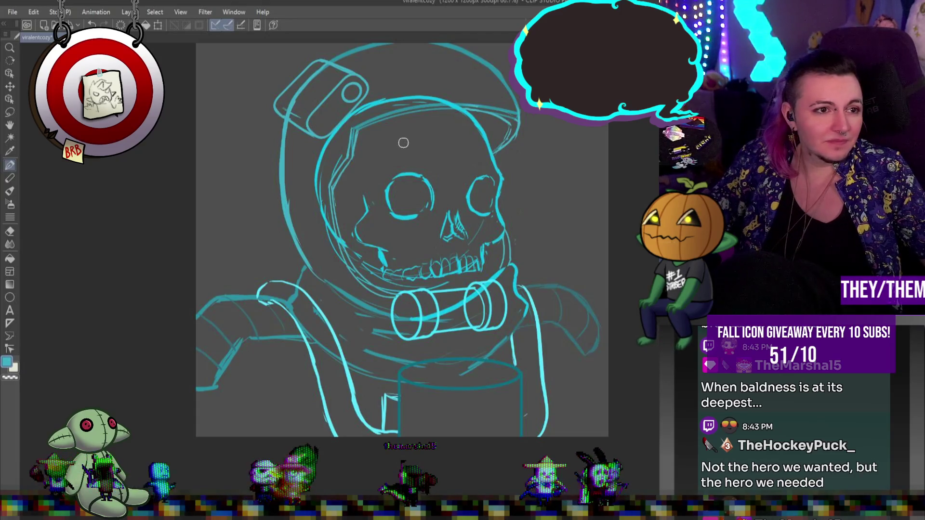
{"action": "left_click_drag", "start_coordinate": [273, 123], "coordinate": [282, 142]}
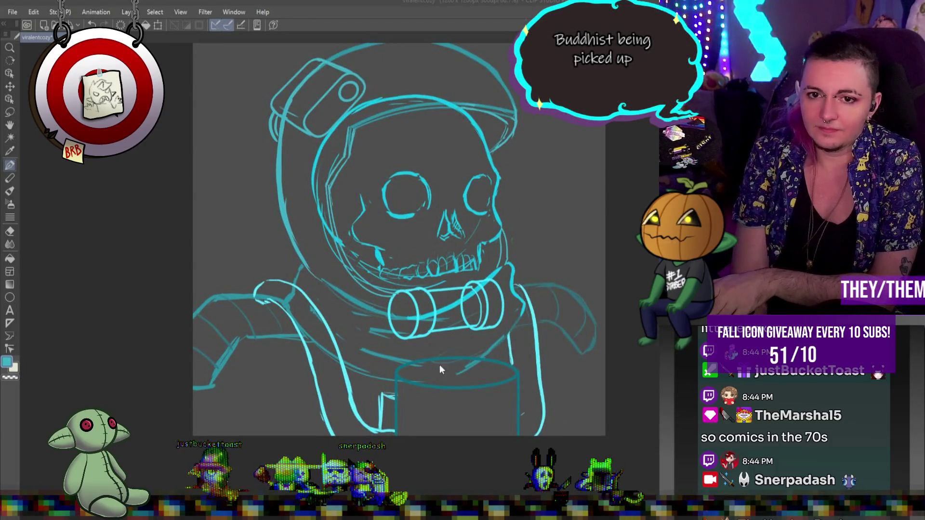
{"action": "scroll", "coordinate": [439, 356], "scroll_direction": "down", "scroll_amount": 2}
{"action": "scroll", "coordinate": [437, 323], "scroll_direction": "up", "scroll_amount": 2}
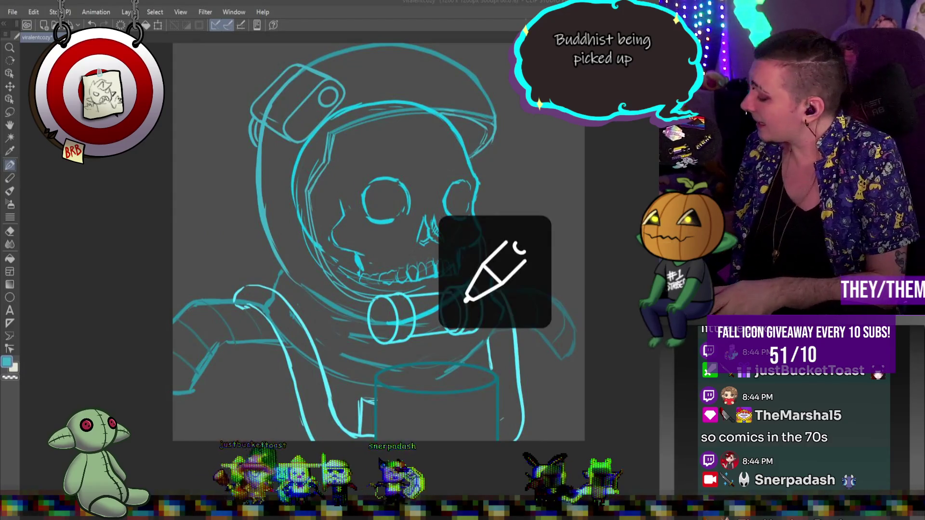
Redraw the line right of the helmet shorter and sketch a thin visor line across the skull
{"action": "key", "text": "p"}
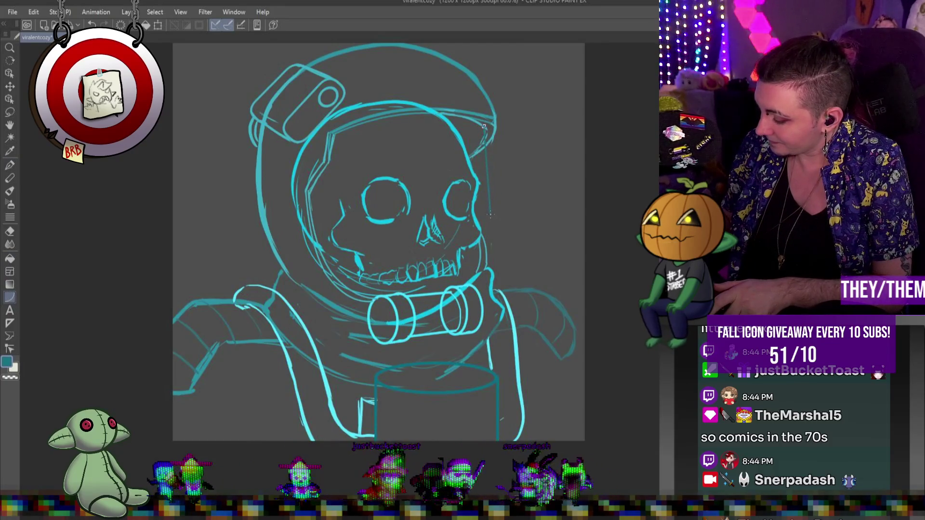
{"action": "left_click_drag", "start_coordinate": [491, 136], "coordinate": [496, 168]}
{"action": "mouse_move", "coordinate": [495, 202]}
{"action": "left_mouse_down"}
{"action": "mouse_move", "coordinate": [383, 228]}
{"action": "mouse_move", "coordinate": [312, 224]}
{"action": "mouse_move", "coordinate": [492, 219]}
{"action": "mouse_move", "coordinate": [485, 220]}
{"action": "left_mouse_up"}
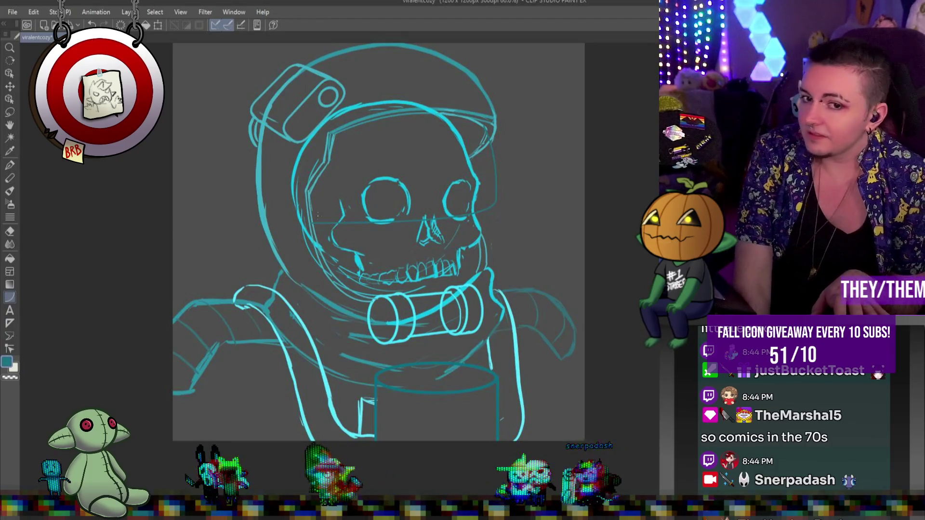
{"action": "scroll", "coordinate": [505, 301], "scroll_direction": "down", "scroll_amount": 3}
{"action": "scroll", "coordinate": [505, 301], "scroll_direction": "up", "scroll_amount": 4}
{"action": "scroll", "coordinate": [505, 301], "scroll_direction": "down", "scroll_amount": 1}
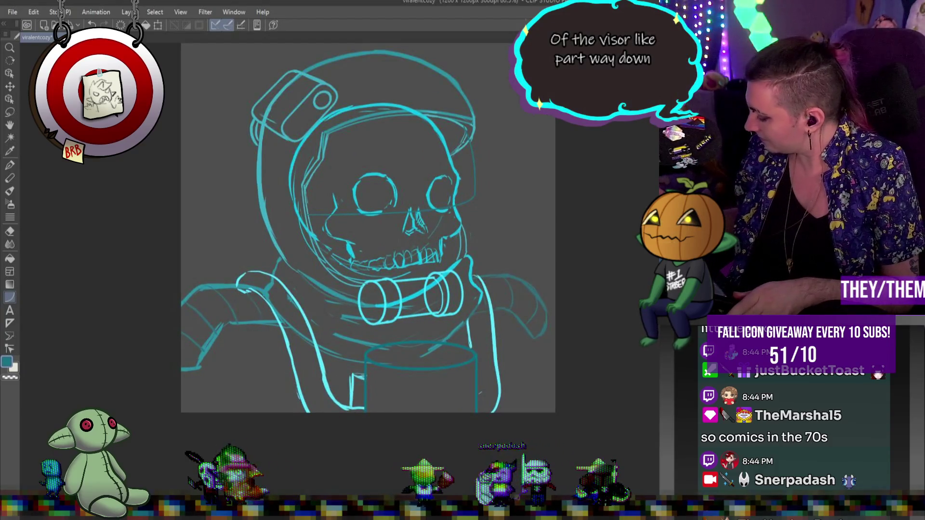
Select the Pen tool with P and swap the main drawing colour to white
{"action": "key", "text": "p"}
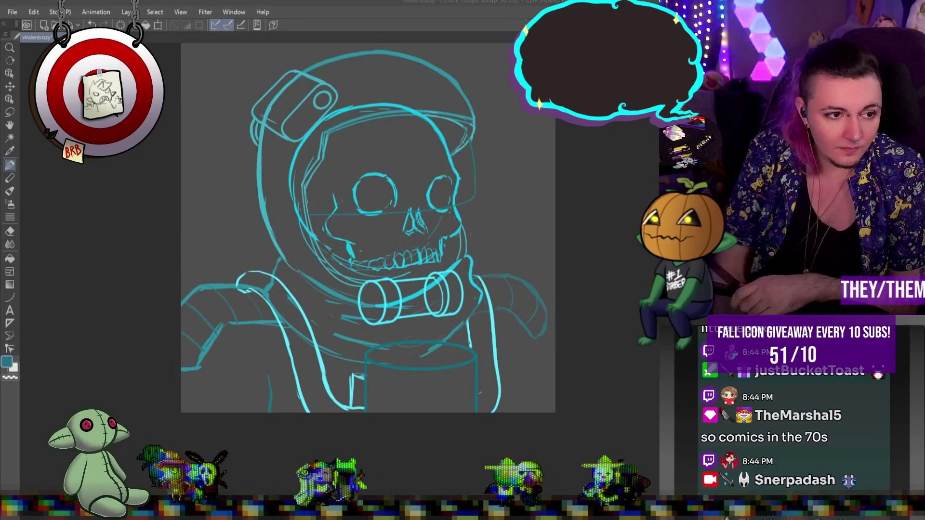
{"action": "key", "text": "p"}
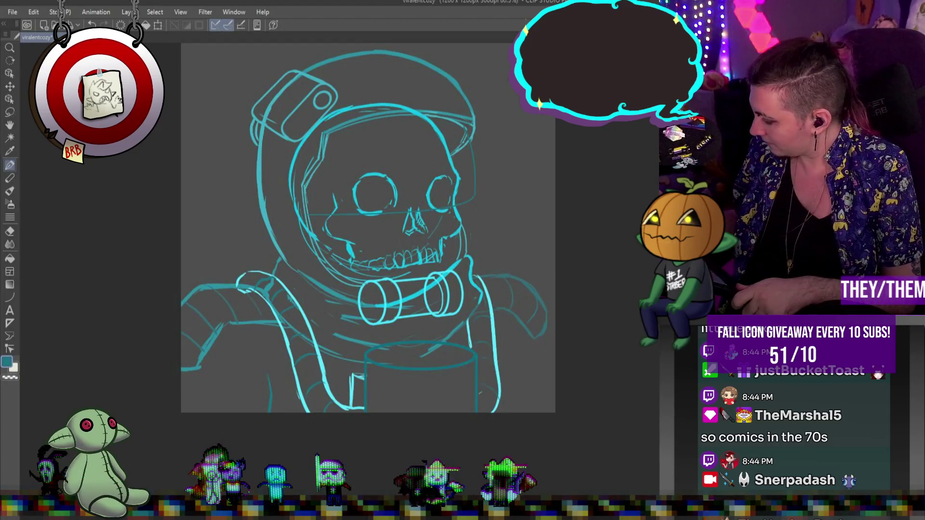
{"action": "key", "text": "x"}
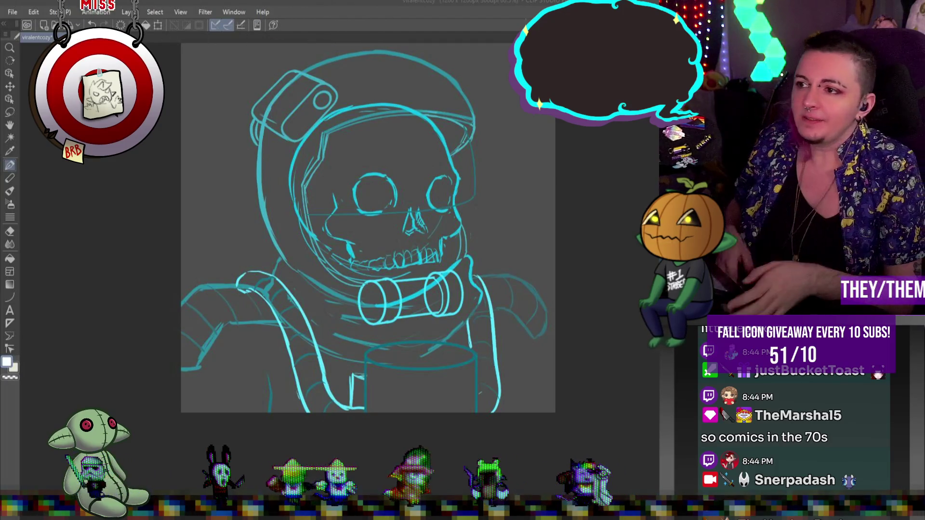
{"action": "key", "text": "p"}
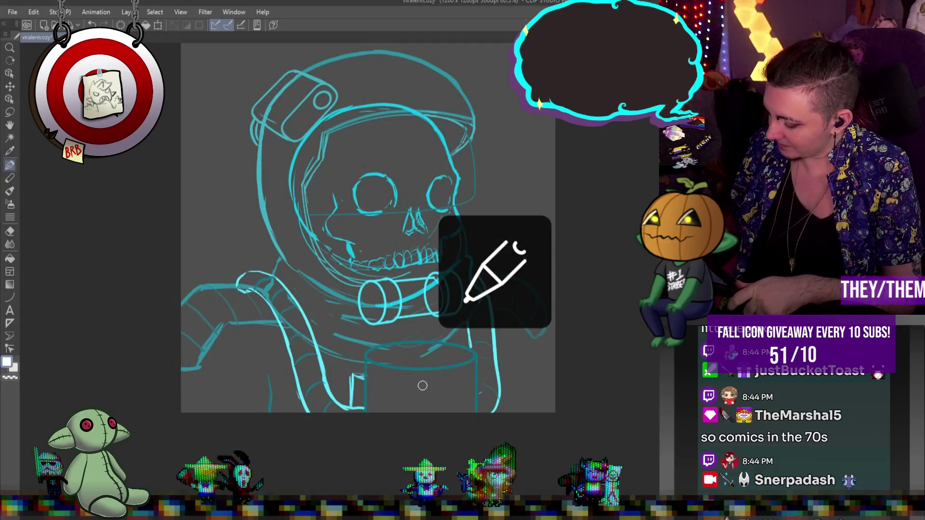
Ink the lower chest plate curve in white, undoing two stray strokes
{"action": "left_click_drag", "start_coordinate": [326, 393], "coordinate": [360, 374]}
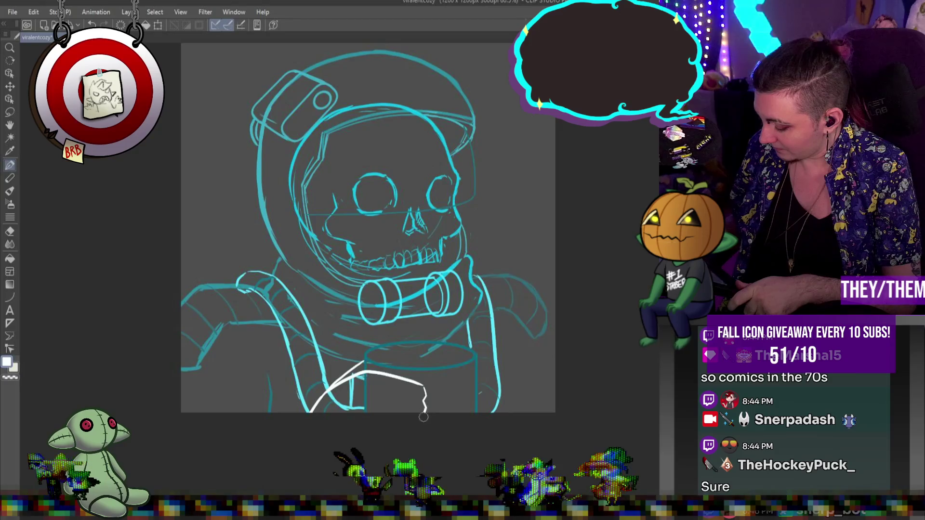
{"action": "mouse_move", "coordinate": [477, 361]}
{"action": "left_mouse_down"}
{"action": "mouse_move", "coordinate": [487, 368]}
{"action": "mouse_move", "coordinate": [473, 375]}
{"action": "left_mouse_up"}
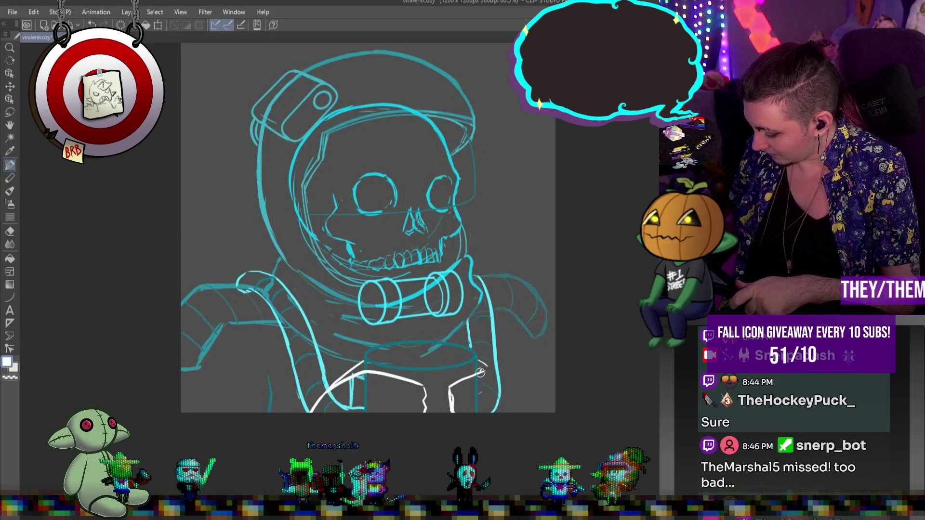
{"action": "left_click_drag", "start_coordinate": [483, 362], "coordinate": [511, 404]}
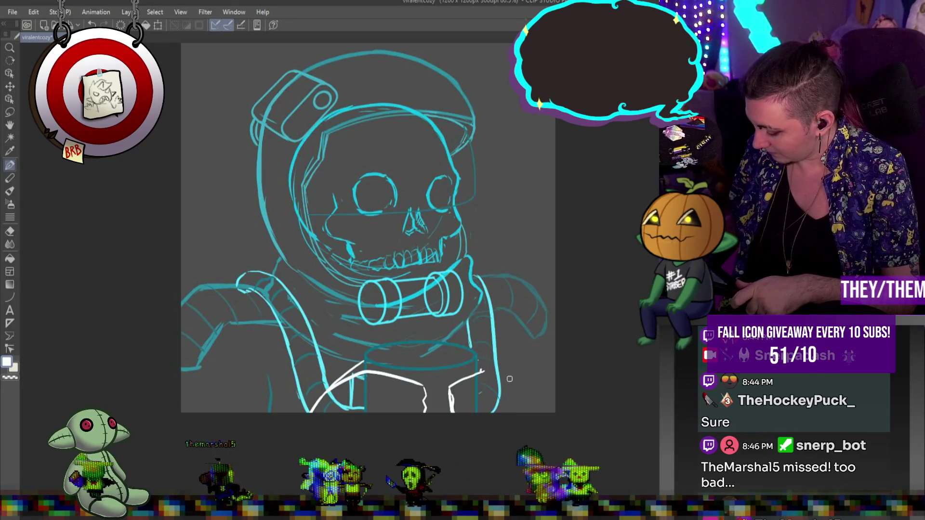
{"action": "key", "text": "ctrl+z"}
{"action": "key", "text": "ctrl+z"}
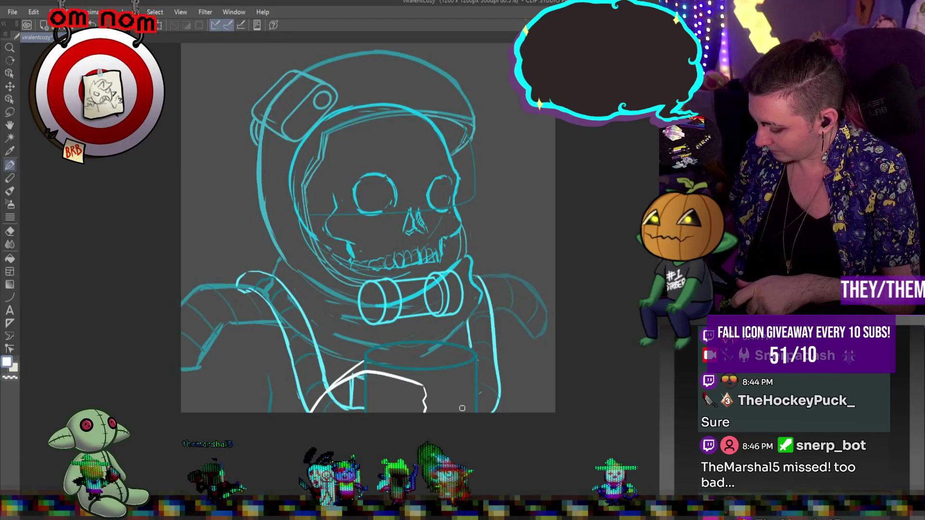
{"action": "mouse_move", "coordinate": [471, 376]}
{"action": "left_mouse_down"}
{"action": "mouse_move", "coordinate": [459, 391]}
{"action": "mouse_move", "coordinate": [484, 381]}
{"action": "left_mouse_up"}
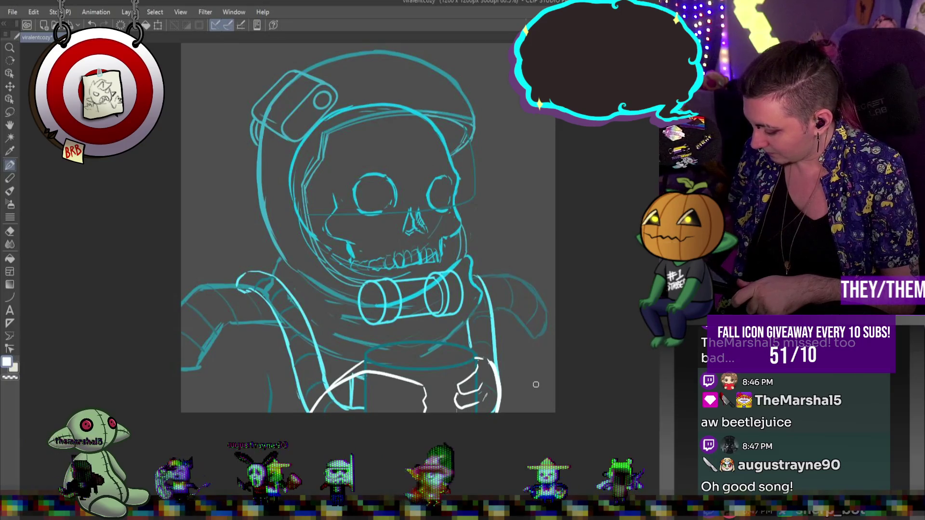
Ink the right strap curve and right shoulder edge in white, redoing a missed diagonal
{"action": "left_click_drag", "start_coordinate": [488, 361], "coordinate": [532, 411]}
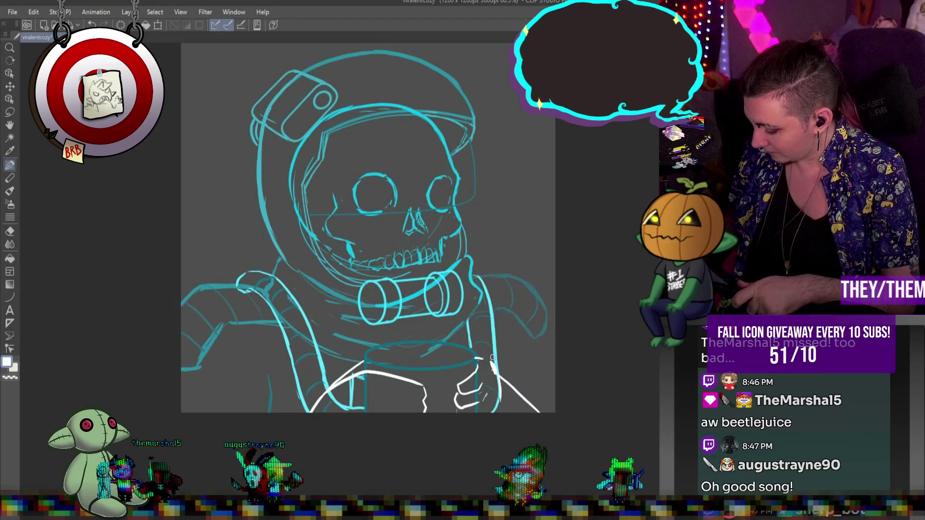
{"action": "key", "text": "ctrl+z"}
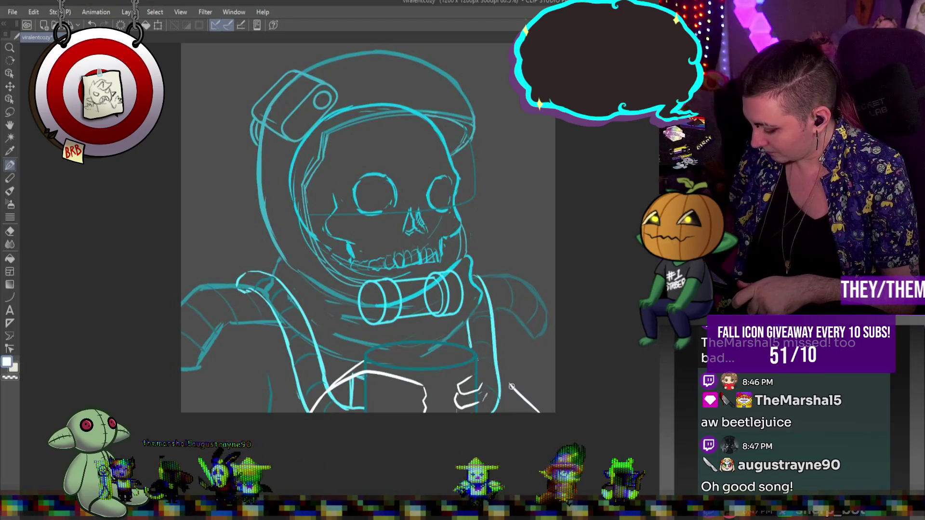
{"action": "left_click_drag", "start_coordinate": [484, 370], "coordinate": [457, 382]}
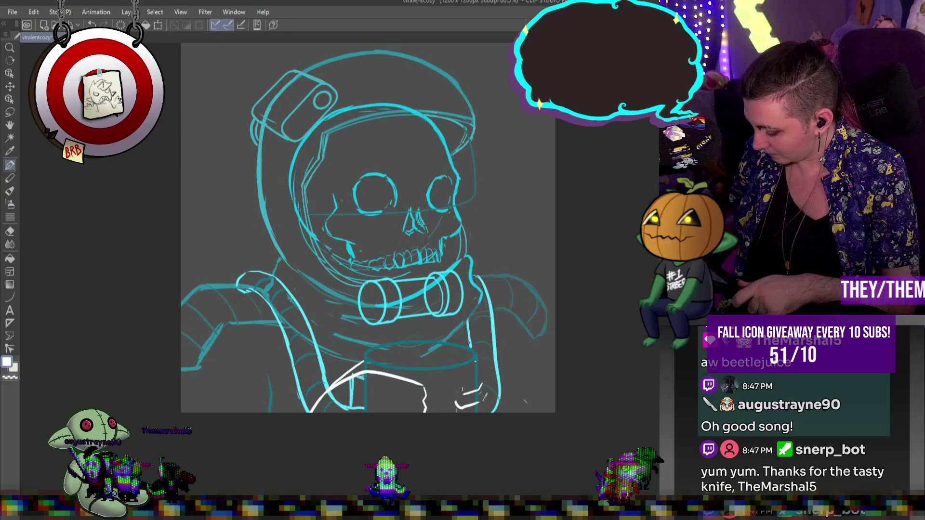
{"action": "mouse_move", "coordinate": [477, 361]}
{"action": "left_mouse_down"}
{"action": "mouse_move", "coordinate": [455, 390]}
{"action": "mouse_move", "coordinate": [462, 413]}
{"action": "left_mouse_up"}
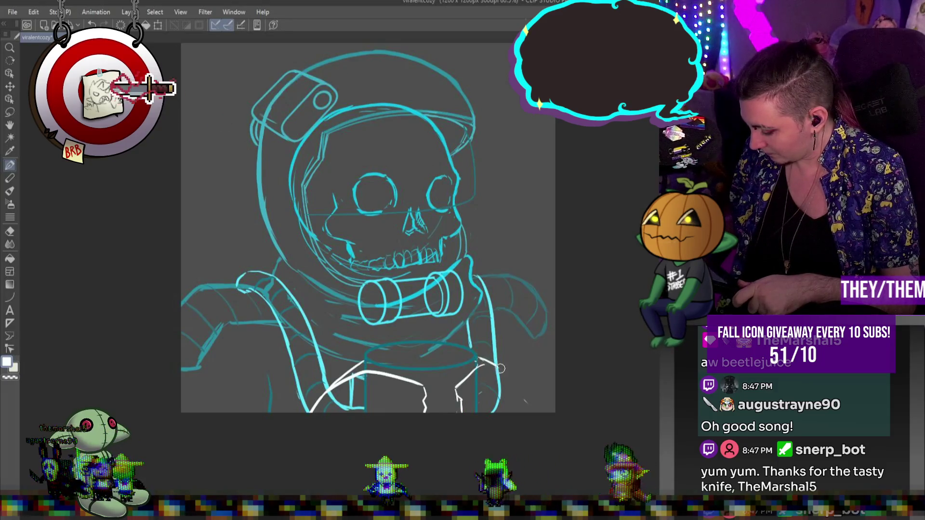
{"action": "mouse_move", "coordinate": [479, 359]}
{"action": "left_mouse_down"}
{"action": "mouse_move", "coordinate": [521, 385]}
{"action": "mouse_move", "coordinate": [530, 412]}
{"action": "left_mouse_up"}
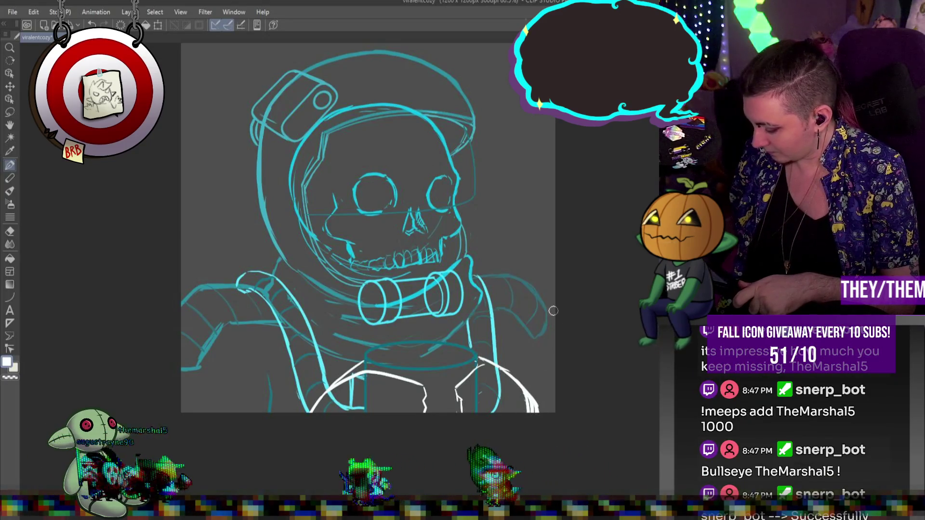
{"action": "left_click_drag", "start_coordinate": [544, 315], "coordinate": [554, 332]}
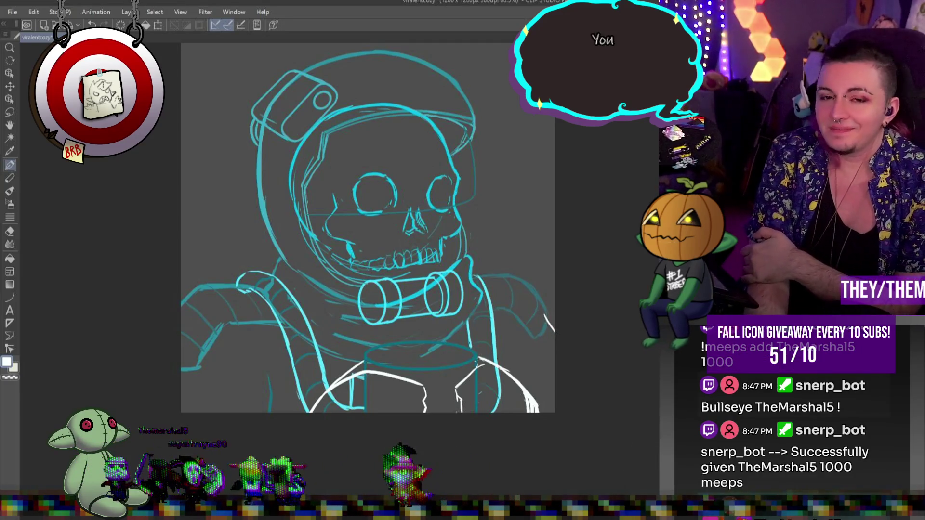
Swap the colour to black, choose the Figure straight-line tool, and draw a line across the chest
{"action": "scroll", "coordinate": [502, 334], "scroll_direction": "down", "scroll_amount": 3}
{"action": "scroll", "coordinate": [502, 334], "scroll_direction": "up", "scroll_amount": 2}
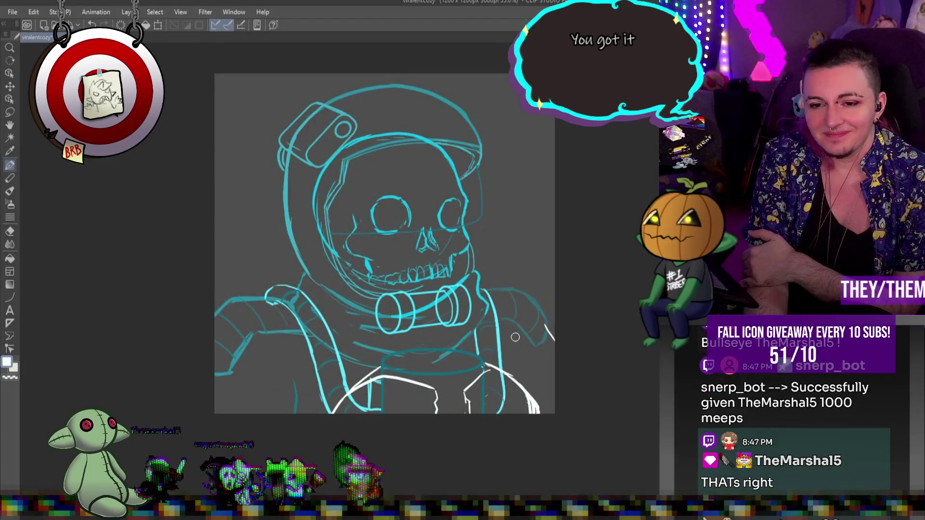
{"action": "scroll", "coordinate": [515, 337], "scroll_direction": "up", "scroll_amount": 1}
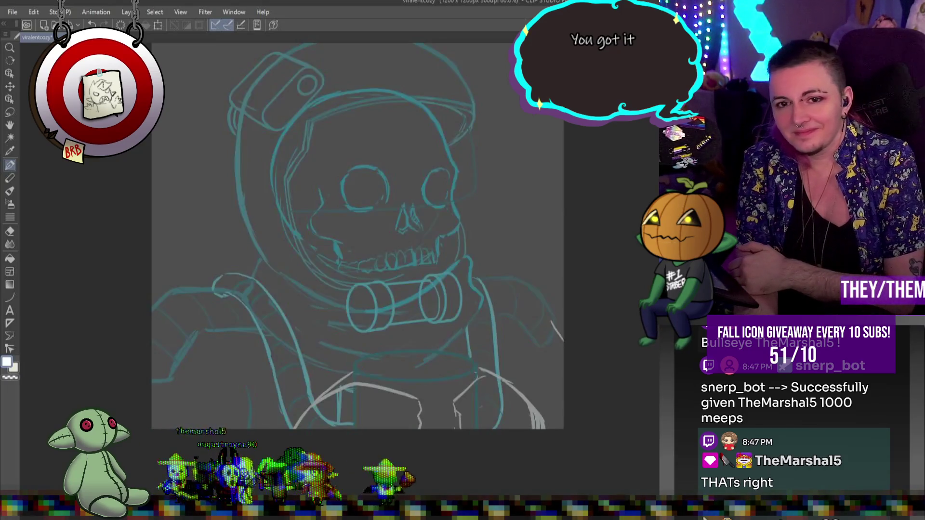
{"action": "scroll", "coordinate": [380, 245], "scroll_direction": "down", "scroll_amount": 3}
{"action": "scroll", "coordinate": [472, 270], "scroll_direction": "up", "scroll_amount": 1}
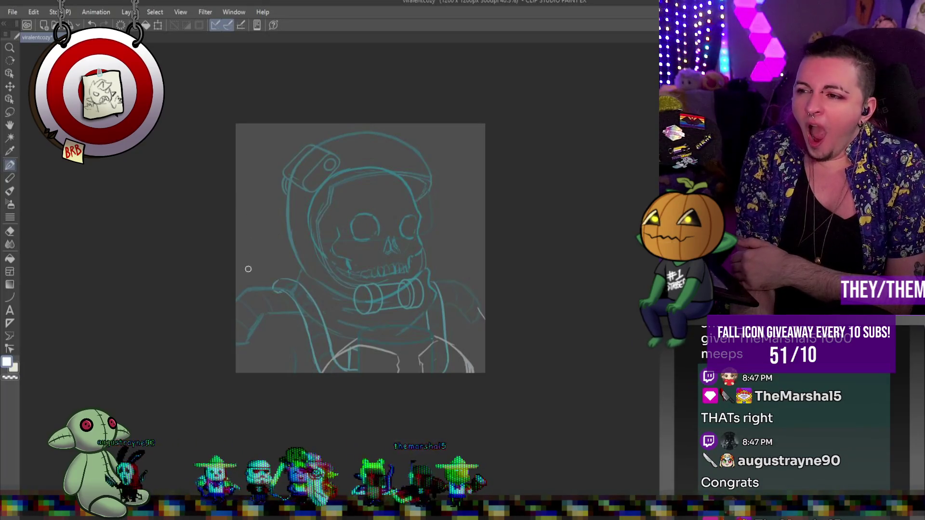
{"action": "key", "text": "x"}
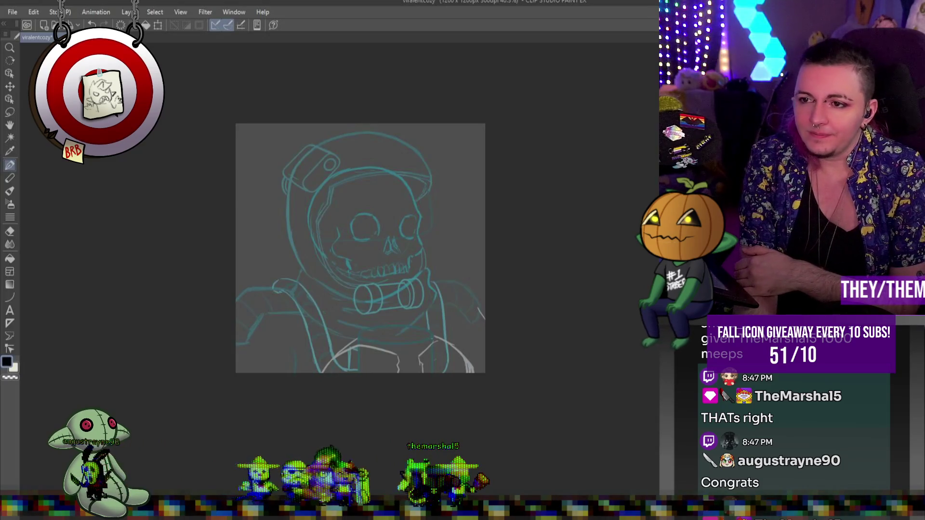
{"action": "left_click", "coordinate": [10, 297]}
{"action": "scroll", "coordinate": [308, 298], "scroll_direction": "up", "scroll_amount": 5}
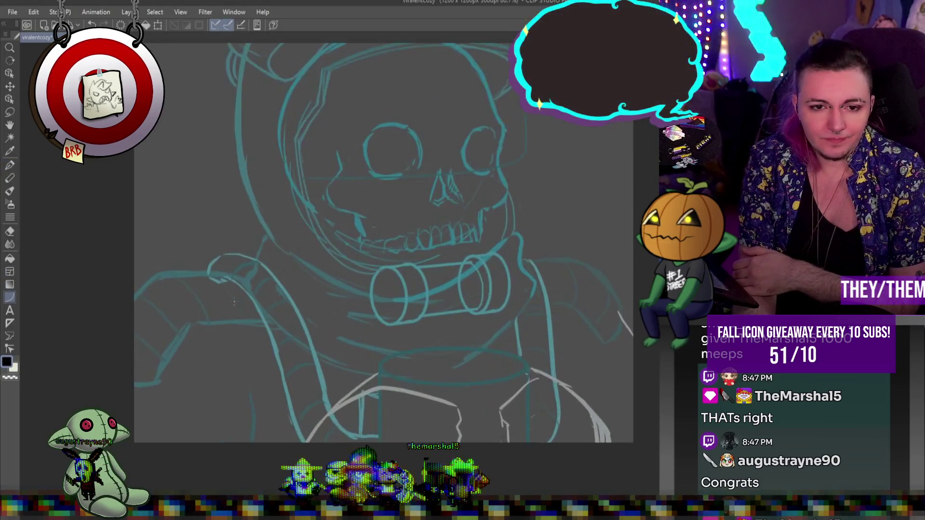
{"action": "mouse_move", "coordinate": [285, 338]}
{"action": "left_mouse_down"}
{"action": "mouse_move", "coordinate": [135, 409]}
{"action": "mouse_move", "coordinate": [130, 424]}
{"action": "left_mouse_up"}
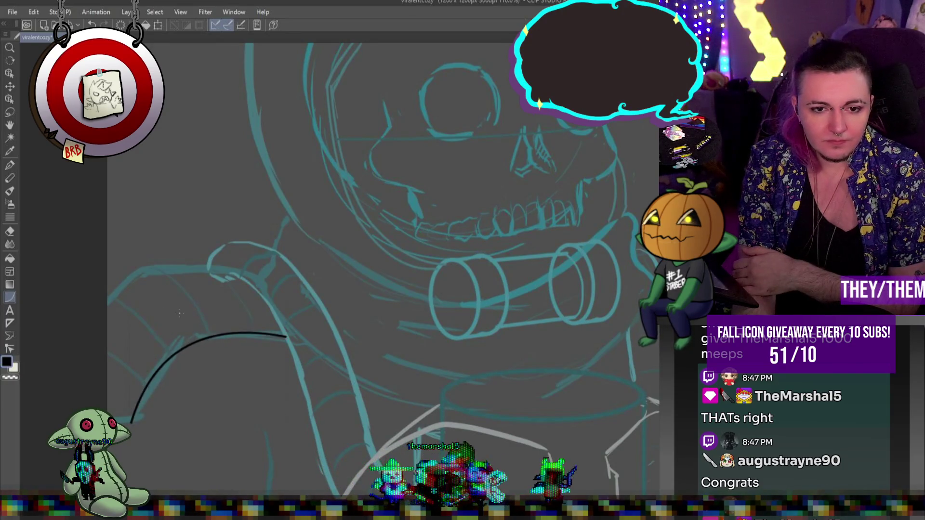
Ink a black curve along the helmet's outer left edge, redrawing it after undos
{"action": "left_click", "coordinate": [169, 332]}
{"action": "key", "text": "ctrl+z"}
{"action": "scroll", "coordinate": [335, 320], "scroll_direction": "down", "scroll_amount": 3}
{"action": "scroll", "coordinate": [334, 320], "scroll_direction": "up", "scroll_amount": 3}
{"action": "scroll", "coordinate": [337, 240], "scroll_direction": "down", "scroll_amount": 2}
{"action": "mouse_move", "coordinate": [301, 125]}
{"action": "left_mouse_down"}
{"action": "mouse_move", "coordinate": [318, 265]}
{"action": "mouse_move", "coordinate": [339, 285]}
{"action": "left_mouse_up"}
{"action": "left_click", "coordinate": [280, 188]}
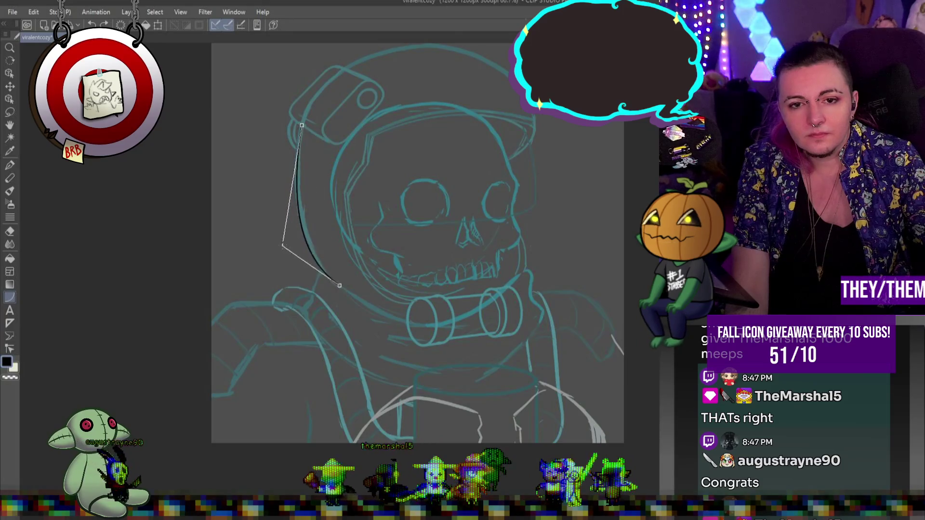
{"action": "key", "text": "ctrl+z"}
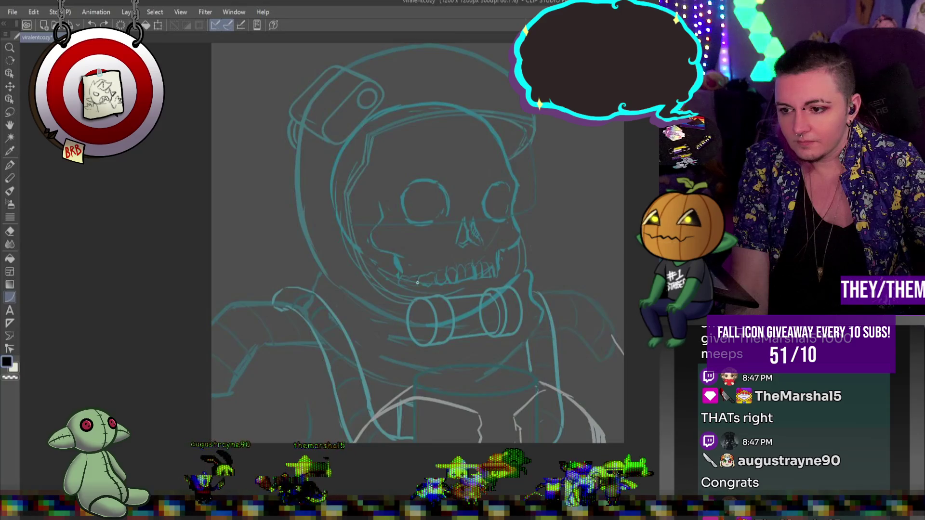
{"action": "left_click_drag", "start_coordinate": [303, 126], "coordinate": [343, 287]}
{"action": "left_click", "coordinate": [288, 251]}
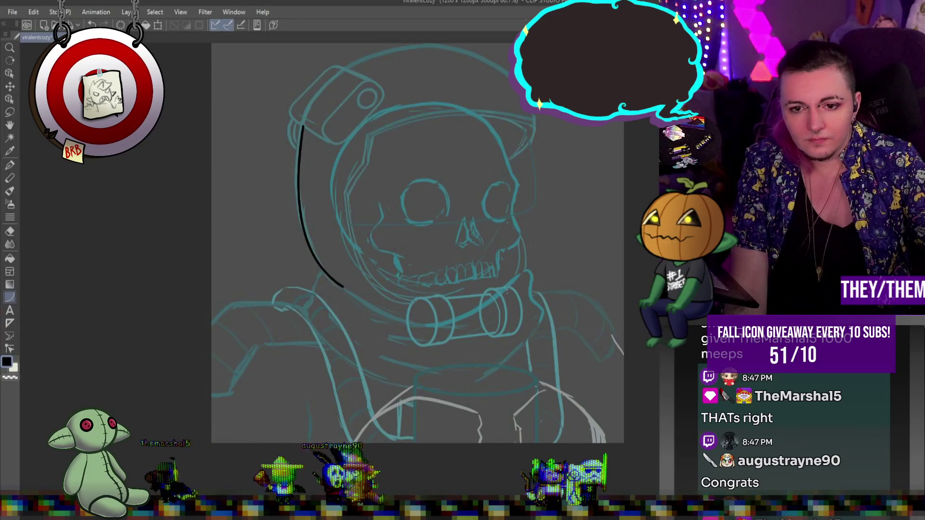
{"action": "scroll", "coordinate": [469, 311], "scroll_direction": "up", "scroll_amount": 2}
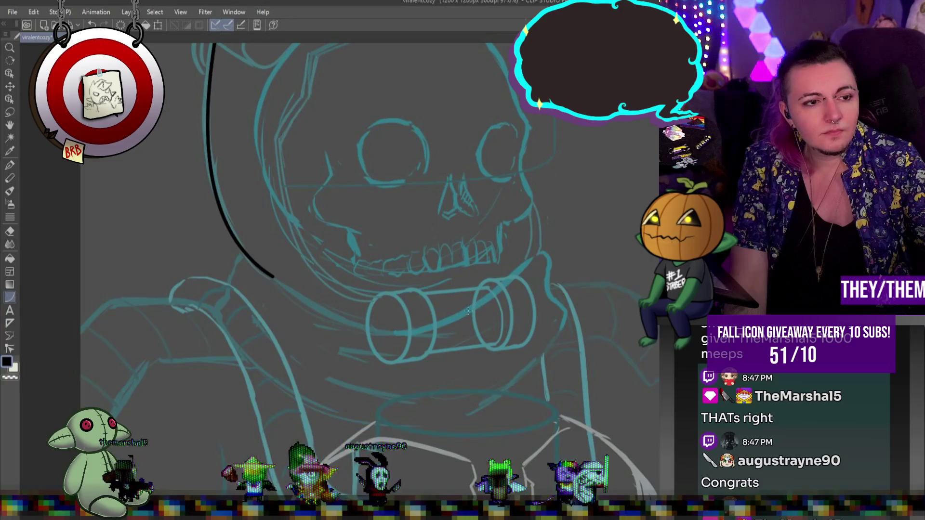
{"action": "scroll", "coordinate": [468, 311], "scroll_direction": "down", "scroll_amount": 3}
{"action": "scroll", "coordinate": [562, 357], "scroll_direction": "up", "scroll_amount": 1}
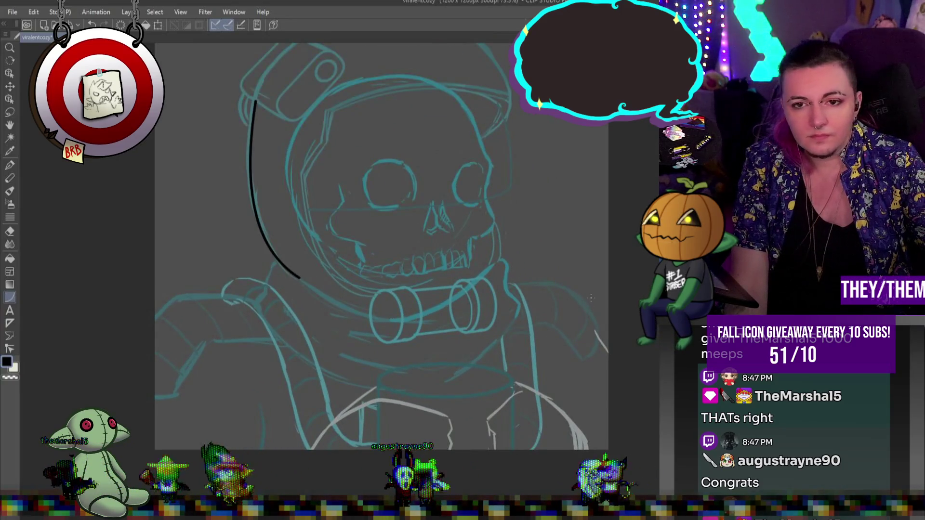
{"action": "scroll", "coordinate": [482, 241], "scroll_direction": "down", "scroll_amount": 1}
{"action": "scroll", "coordinate": [331, 127], "scroll_direction": "up", "scroll_amount": 2}
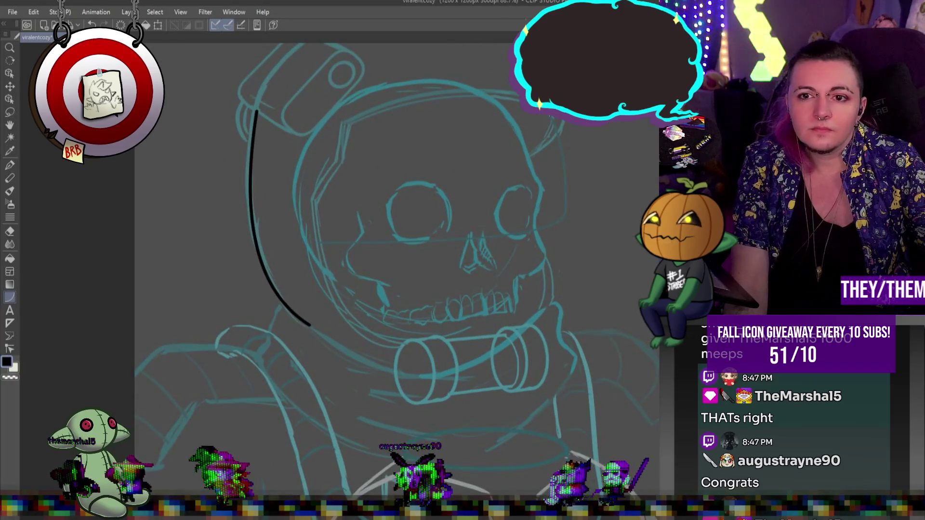
Trace the visor's top rim, upper right edge and angled left edge down toward the jaw
{"action": "mouse_move", "coordinate": [563, 121]}
{"action": "left_mouse_down"}
{"action": "mouse_move", "coordinate": [362, 103]}
{"action": "mouse_move", "coordinate": [345, 123]}
{"action": "left_mouse_up"}
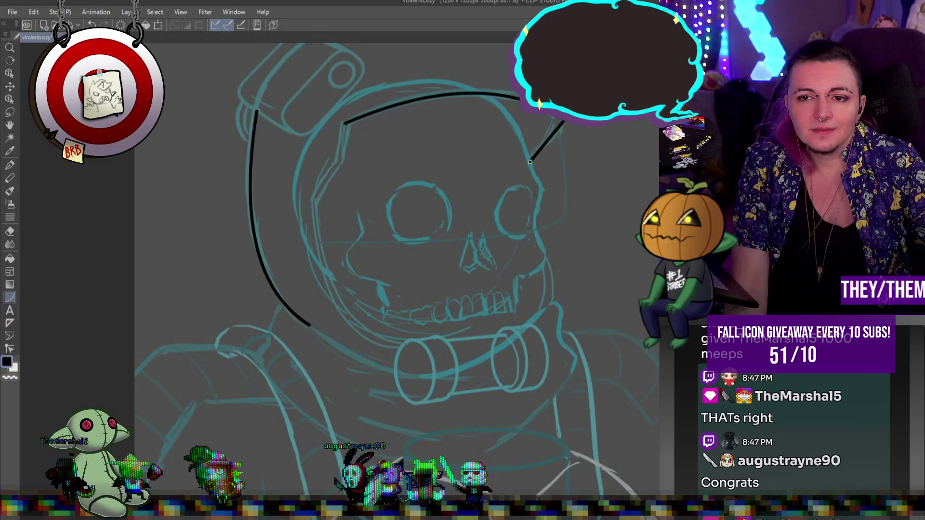
{"action": "left_click_drag", "start_coordinate": [530, 162], "coordinate": [530, 161]}
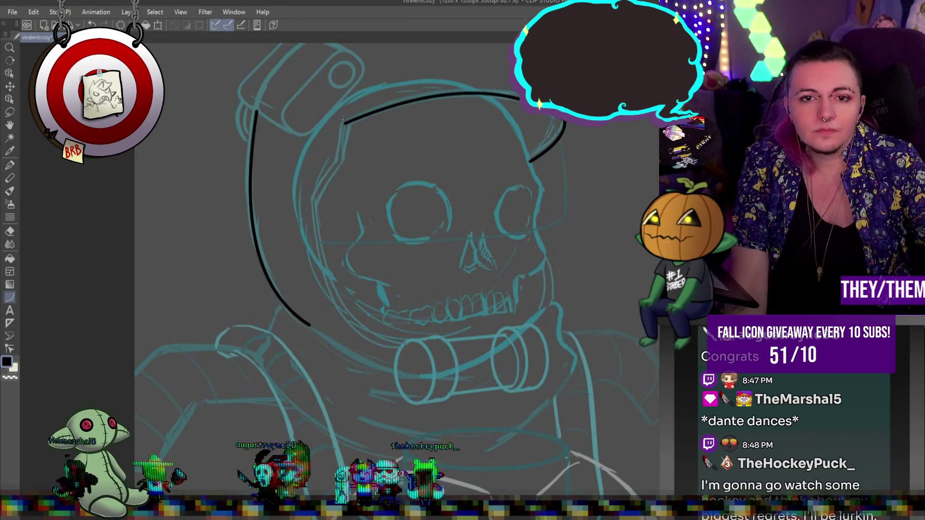
{"action": "left_click_drag", "start_coordinate": [337, 154], "coordinate": [345, 122]}
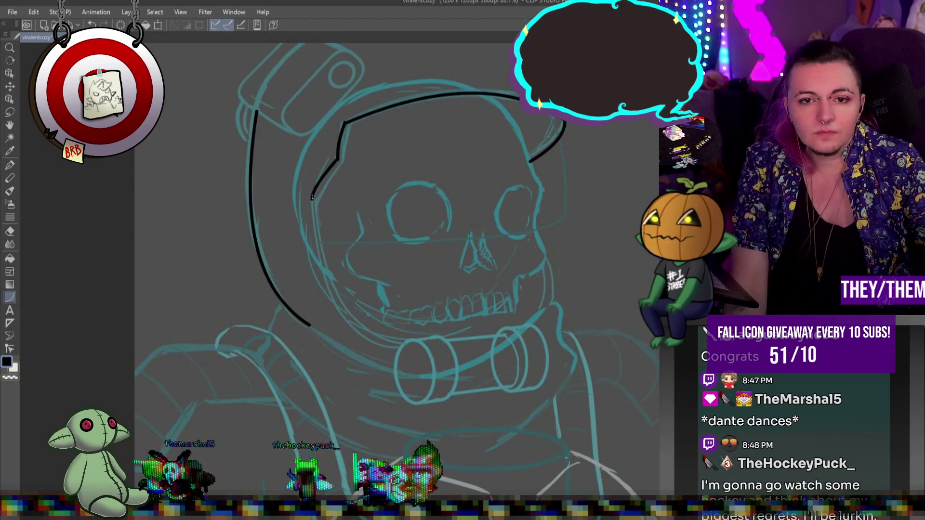
{"action": "left_click_drag", "start_coordinate": [314, 236], "coordinate": [404, 347]}
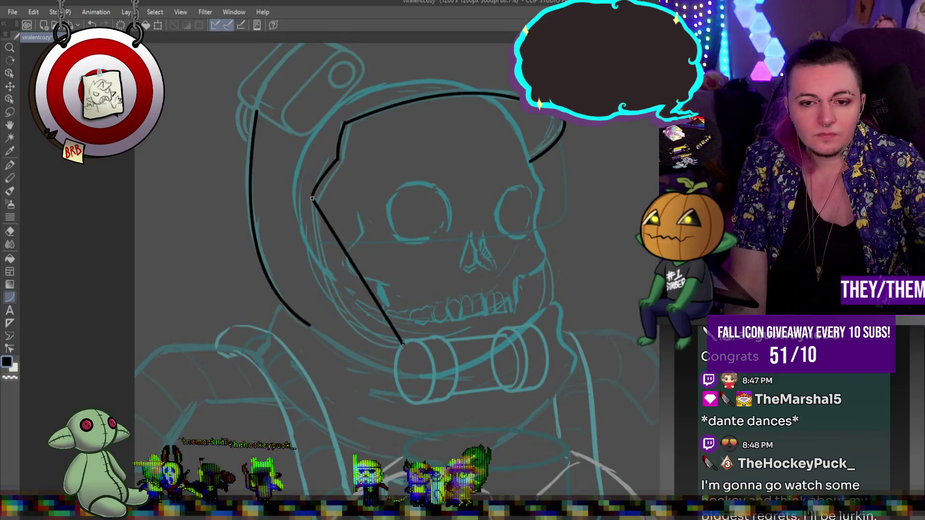
Add inner parallel black lines along the visor top and sides, curving down beside the jaw
{"action": "left_click", "coordinate": [313, 340]}
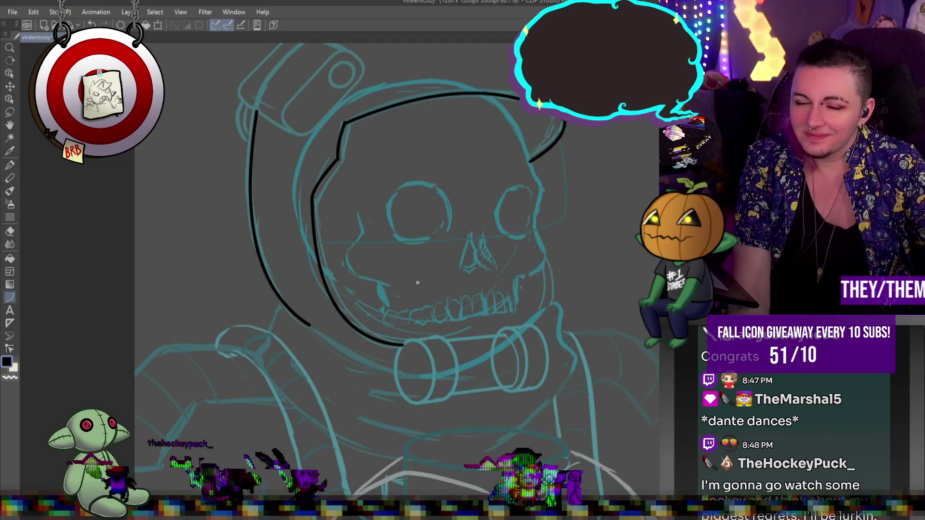
{"action": "left_click_drag", "start_coordinate": [558, 128], "coordinate": [348, 129]}
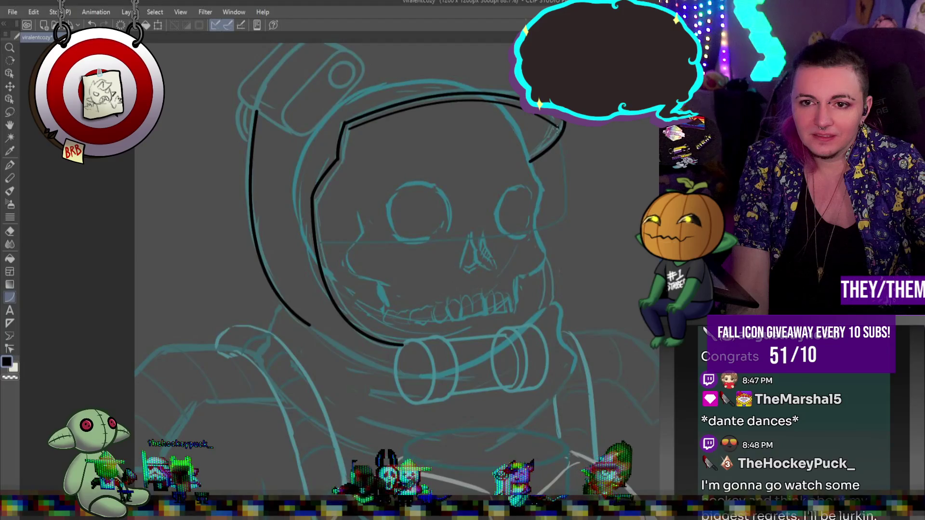
{"action": "left_click_drag", "start_coordinate": [558, 128], "coordinate": [523, 155]}
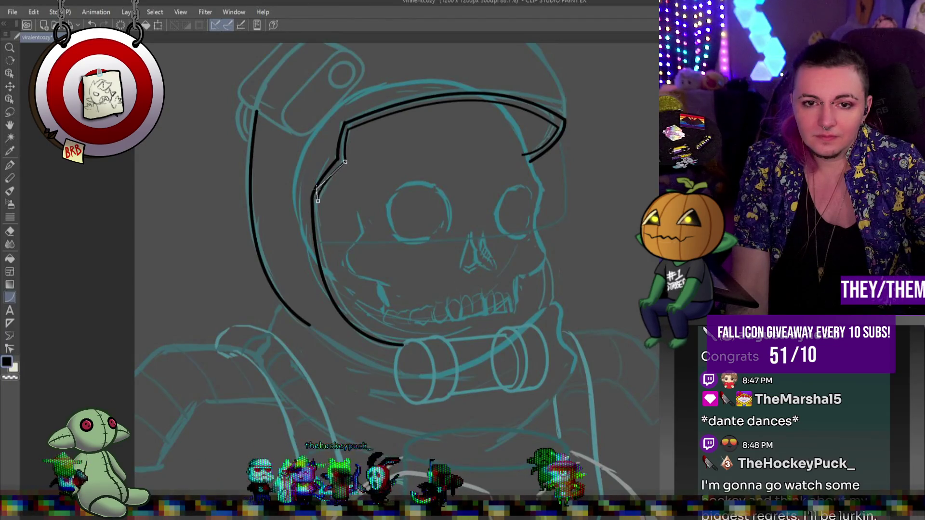
{"action": "left_click_drag", "start_coordinate": [413, 314], "coordinate": [410, 343]}
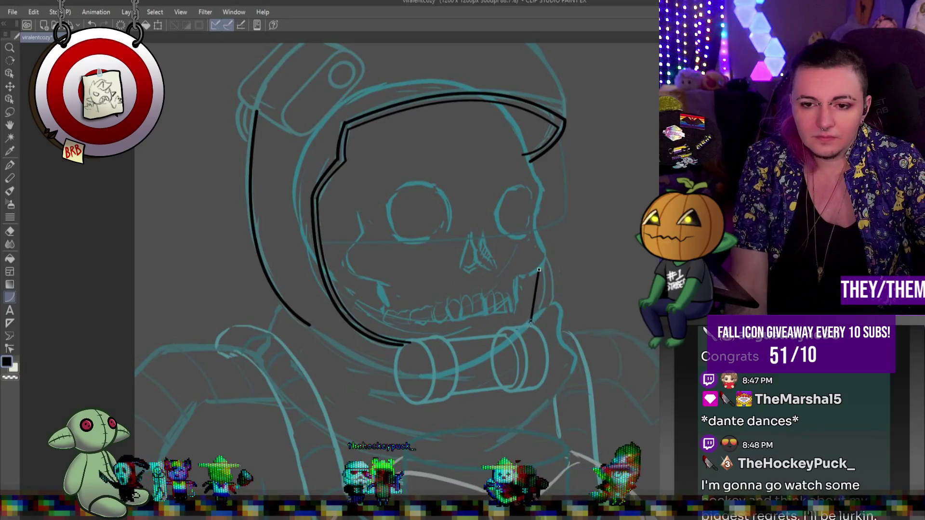
{"action": "left_click", "coordinate": [542, 285]}
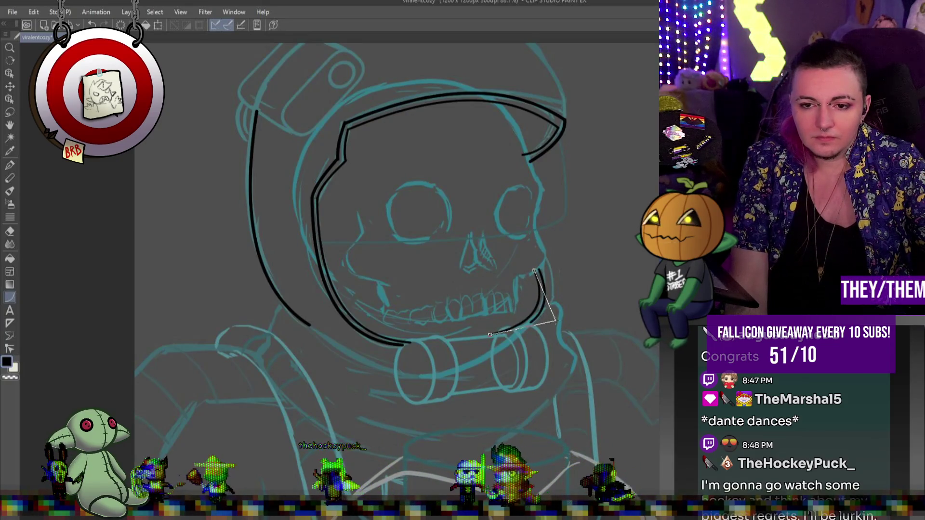
{"action": "left_click", "coordinate": [555, 320]}
{"action": "key", "text": "ctrl+minus"}
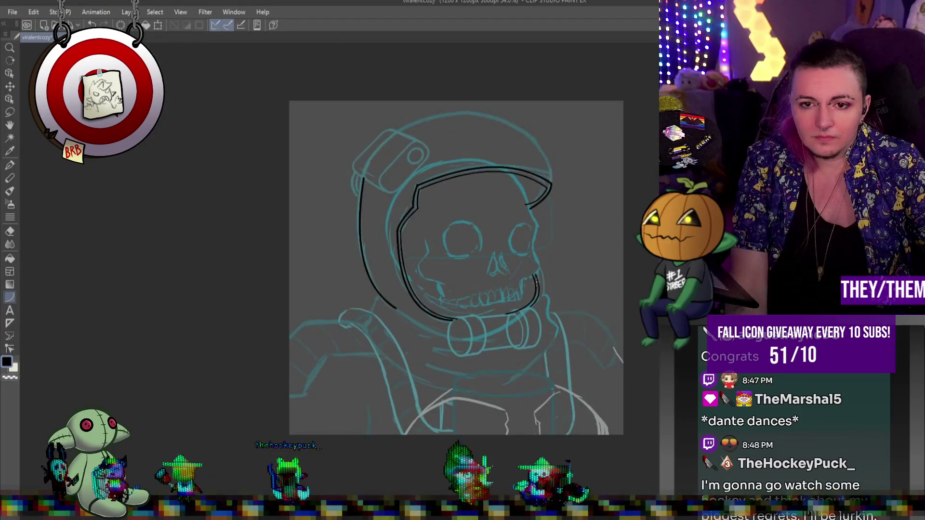
Cancel the stray curve and bend a new black line into the helmet's top dome, then zoom out
{"action": "scroll", "coordinate": [533, 138], "scroll_direction": "up", "scroll_amount": 4}
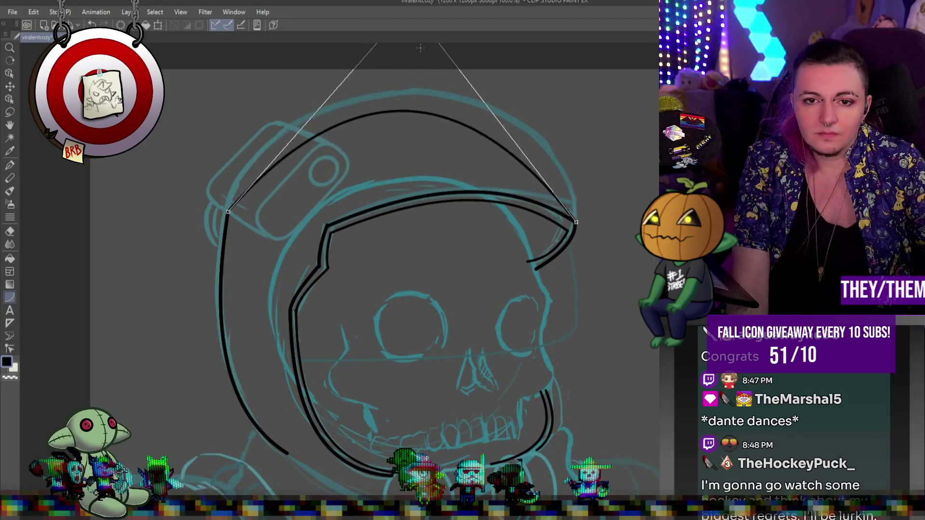
{"action": "key", "text": "Escape"}
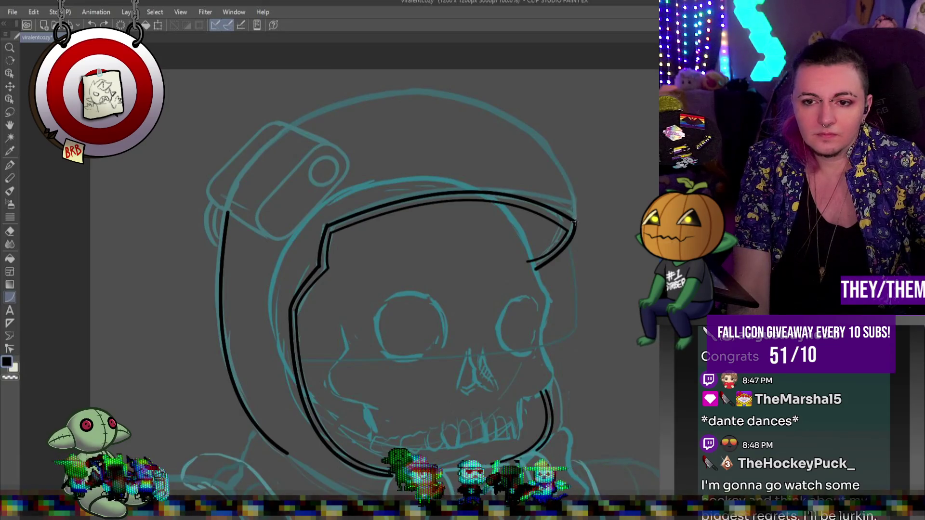
{"action": "left_click", "coordinate": [400, 95]}
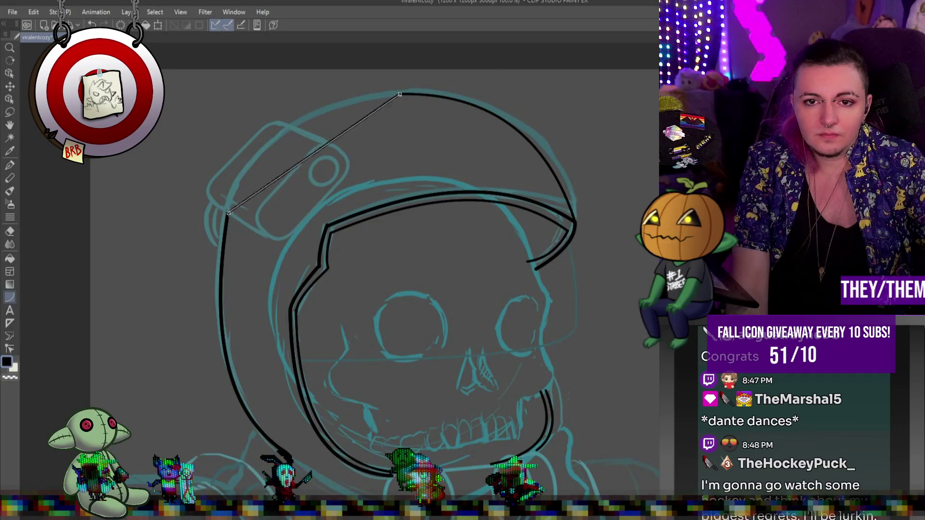
{"action": "left_click", "coordinate": [262, 105]}
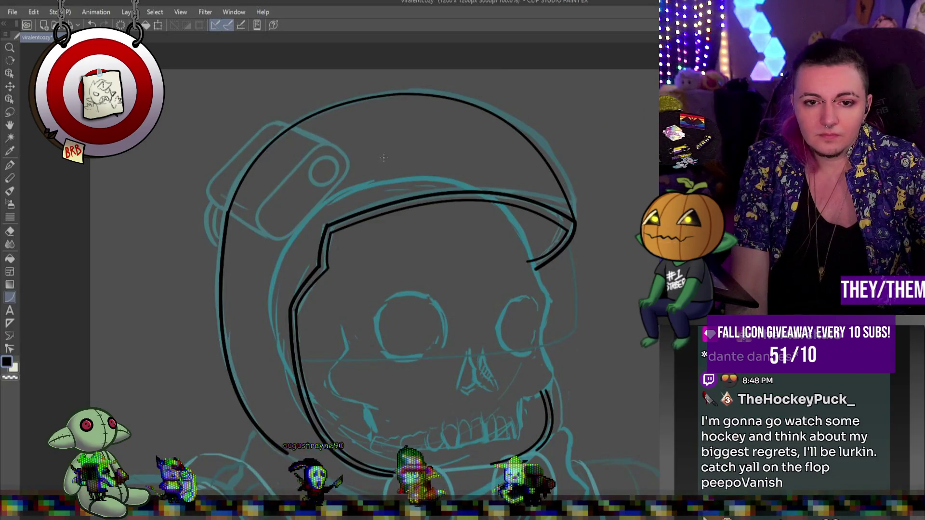
{"action": "key", "text": "ctrl+minus"}
{"action": "key", "text": "ctrl+minus"}
{"action": "scroll", "coordinate": [450, 227], "scroll_direction": "down", "scroll_amount": 2}
{"action": "scroll", "coordinate": [481, 228], "scroll_direction": "up", "scroll_amount": 2}
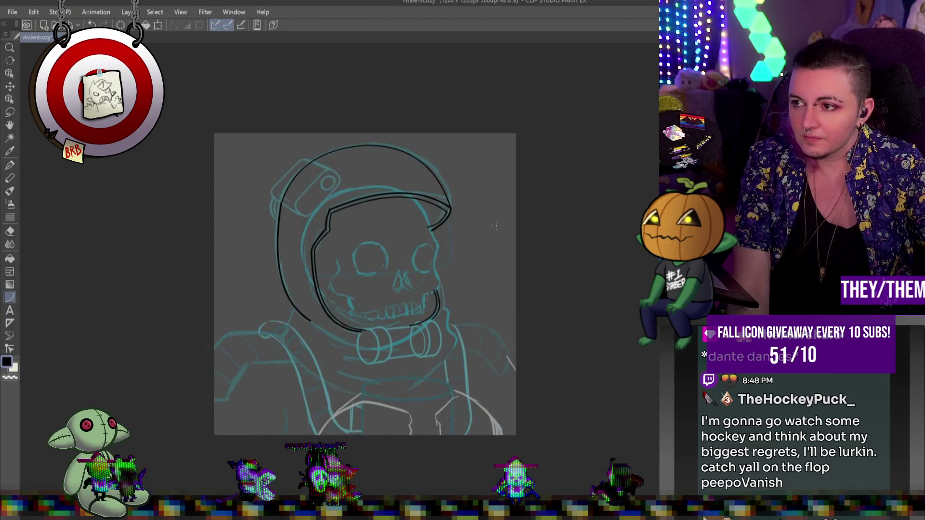
{"action": "scroll", "coordinate": [511, 223], "scroll_direction": "up", "scroll_amount": 1}
{"action": "scroll", "coordinate": [530, 220], "scroll_direction": "down", "scroll_amount": 2}
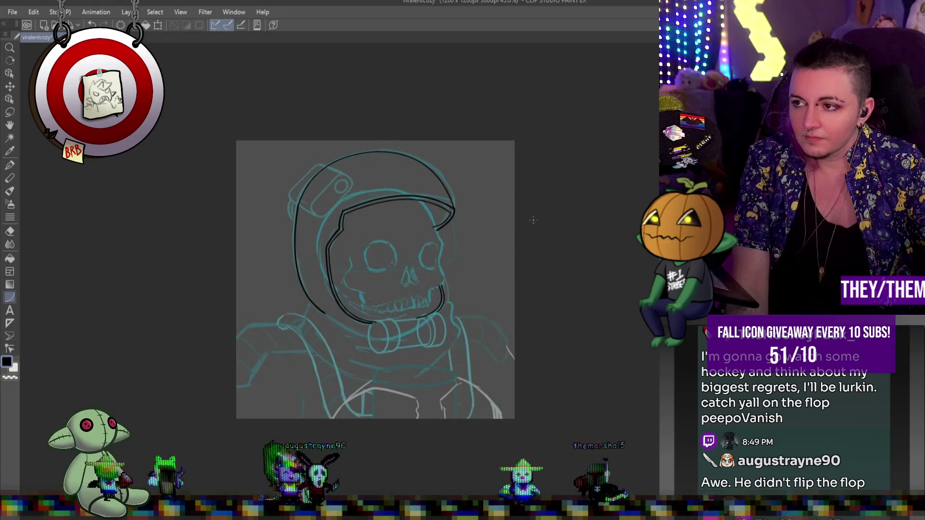
{"action": "scroll", "coordinate": [533, 220], "scroll_direction": "down", "scroll_amount": 1}
{"action": "scroll", "coordinate": [574, 220], "scroll_direction": "down", "scroll_amount": 1}
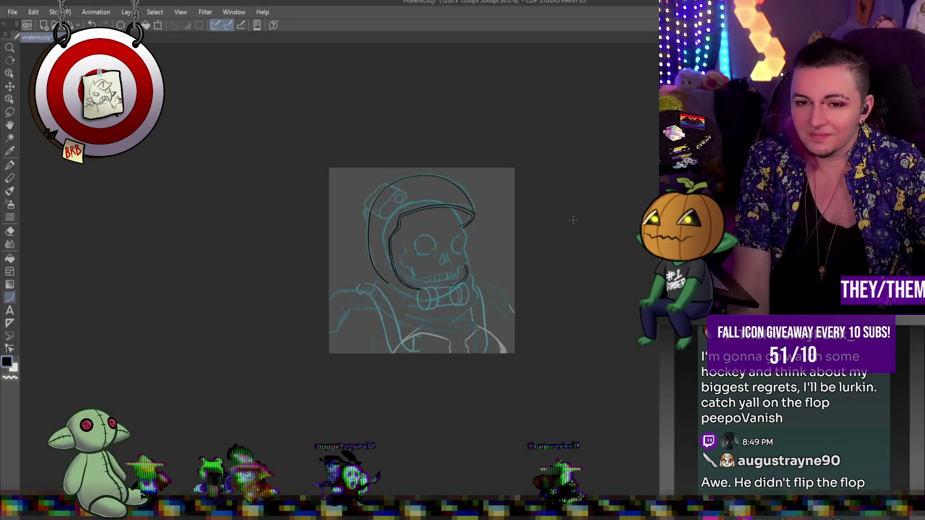
{"action": "scroll", "coordinate": [468, 251], "scroll_direction": "up", "scroll_amount": 1}
{"action": "scroll", "coordinate": [472, 257], "scroll_direction": "up", "scroll_amount": 1}
{"action": "scroll", "coordinate": [454, 276], "scroll_direction": "down", "scroll_amount": 1}
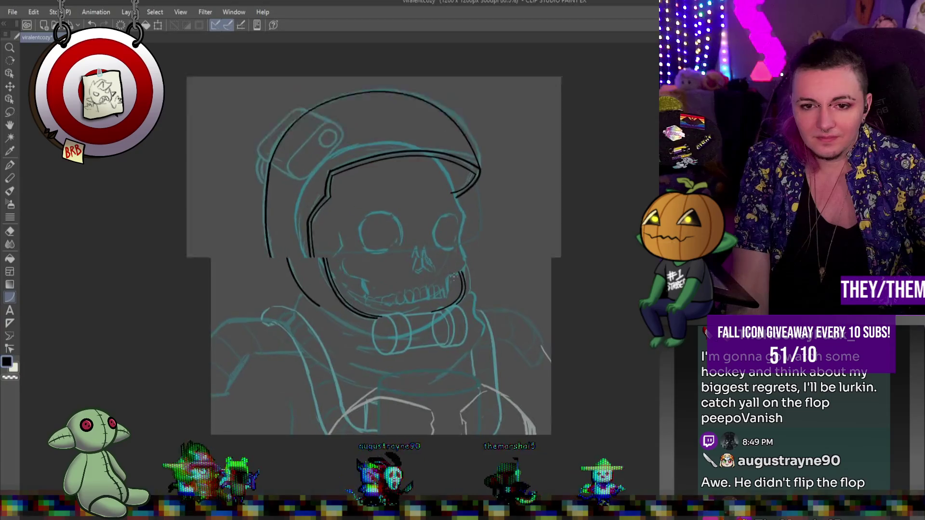
{"action": "scroll", "coordinate": [453, 277], "scroll_direction": "up", "scroll_amount": 1}
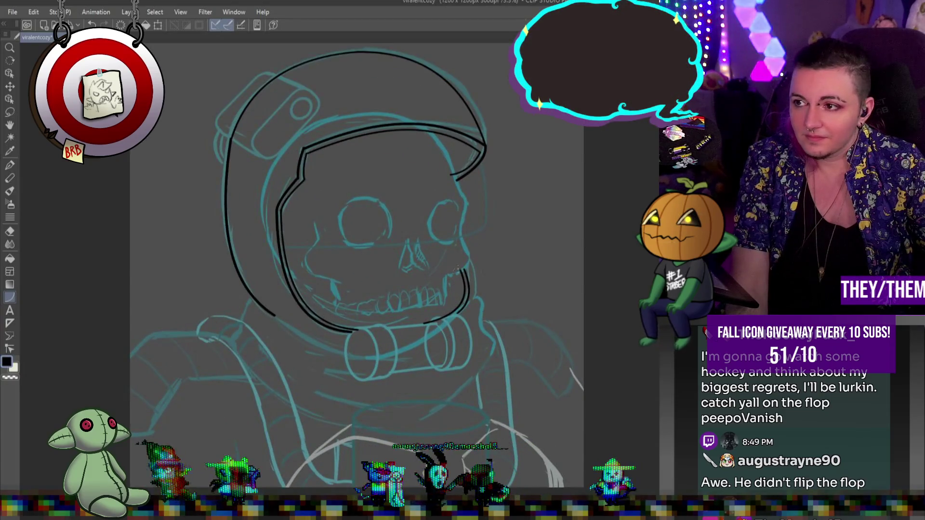
{"action": "scroll", "coordinate": [450, 260], "scroll_direction": "down", "scroll_amount": 2}
{"action": "scroll", "coordinate": [394, 367], "scroll_direction": "up", "scroll_amount": 1}
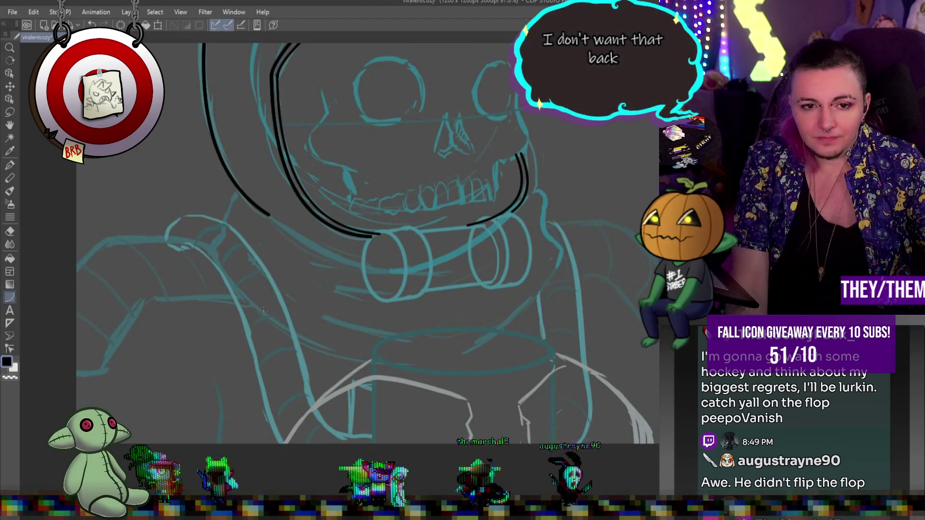
Try a black curve down the left shoulder, undoing the overshooting attempts
{"action": "left_click_drag", "start_coordinate": [183, 239], "coordinate": [266, 395]}
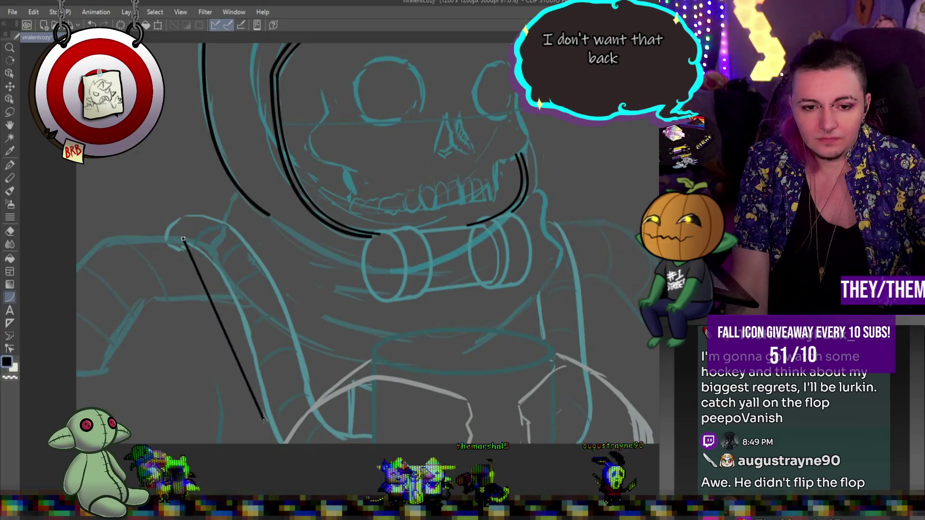
{"action": "key", "text": "ctrl+z"}
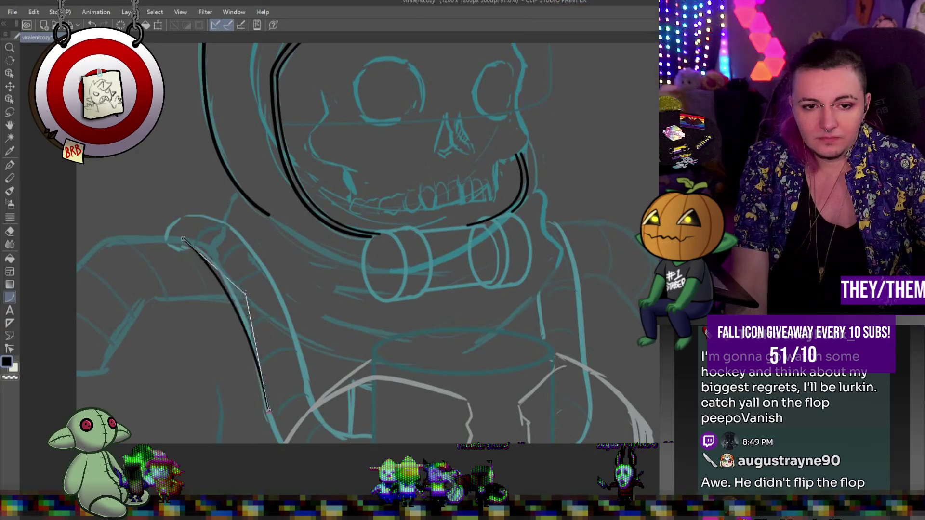
{"action": "left_click_drag", "start_coordinate": [183, 239], "coordinate": [267, 408]}
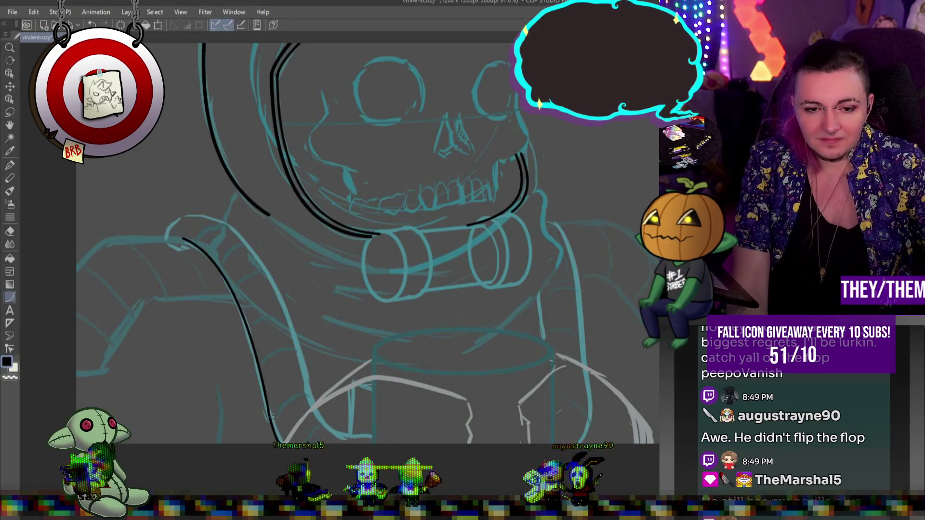
{"action": "key", "text": "ctrl+z"}
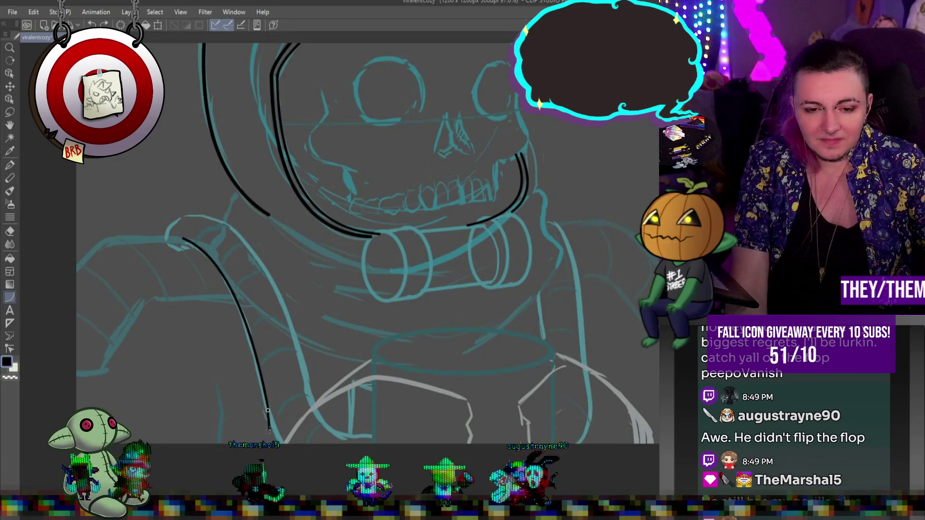
{"action": "left_click_drag", "start_coordinate": [268, 411], "coordinate": [281, 444]}
{"action": "key", "text": "ctrl+z"}
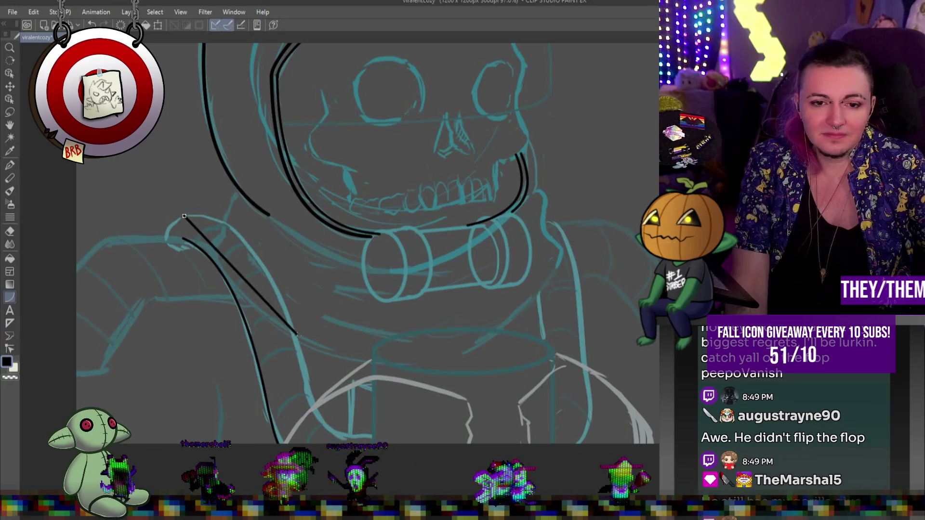
Draw the lower inner collar curve running down toward the chest, redoing it until it fits
{"action": "left_click_drag", "start_coordinate": [184, 217], "coordinate": [297, 338]}
{"action": "left_click", "coordinate": [266, 228]}
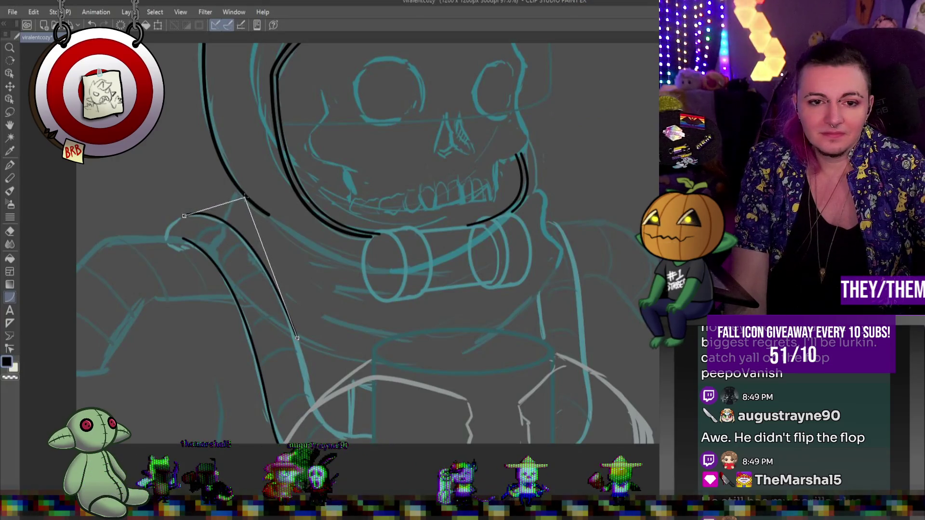
{"action": "key", "text": "ctrl+z"}
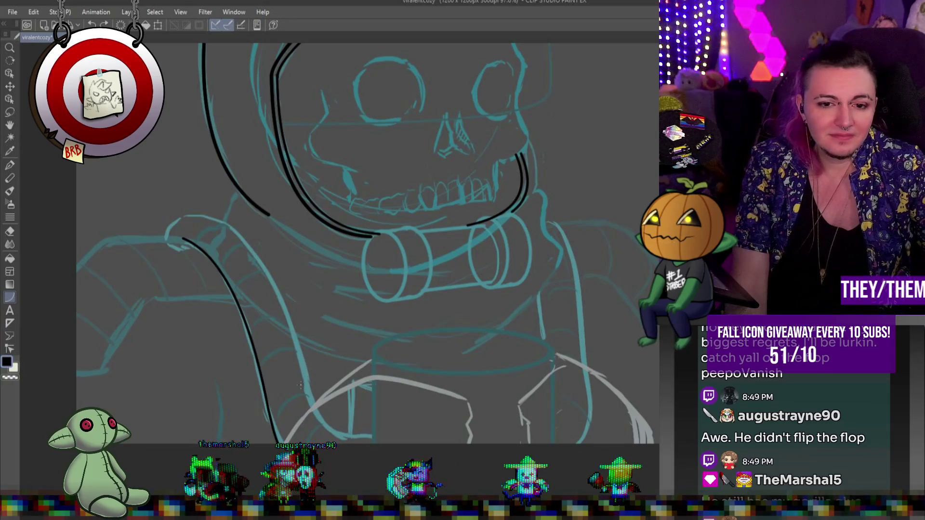
{"action": "left_click_drag", "start_coordinate": [297, 359], "coordinate": [372, 435]}
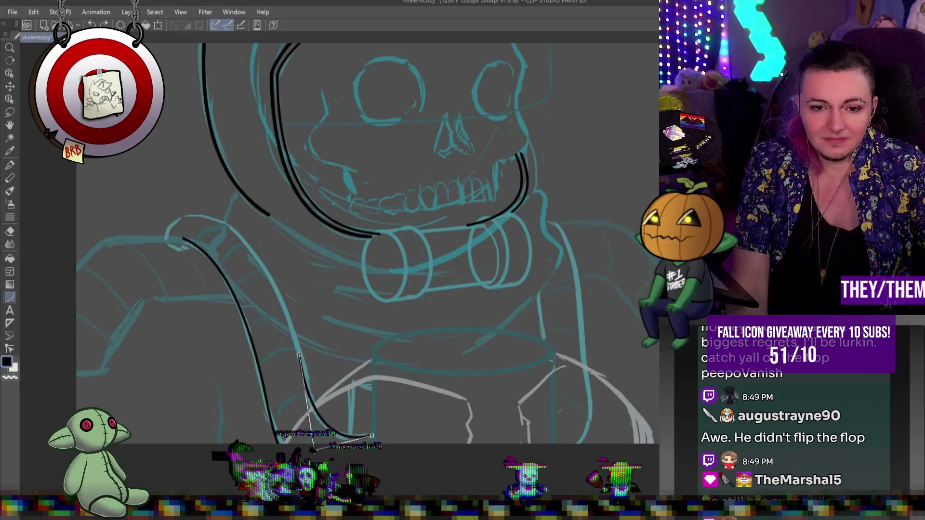
{"action": "left_click", "coordinate": [317, 442]}
{"action": "key", "text": "ctrl+z"}
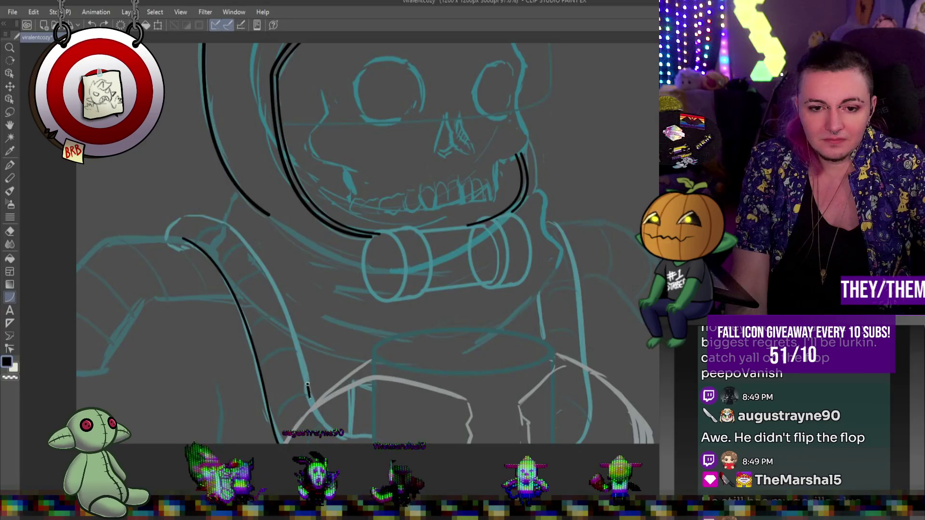
{"action": "left_click_drag", "start_coordinate": [366, 433], "coordinate": [308, 384]}
{"action": "left_click", "coordinate": [316, 436]}
Extend the collar curve up to the shoulder top and finish it with a short arc
{"action": "mouse_move", "coordinate": [307, 384]}
{"action": "left_mouse_down"}
{"action": "mouse_move", "coordinate": [213, 226]}
{"action": "mouse_move", "coordinate": [183, 217]}
{"action": "left_mouse_up"}
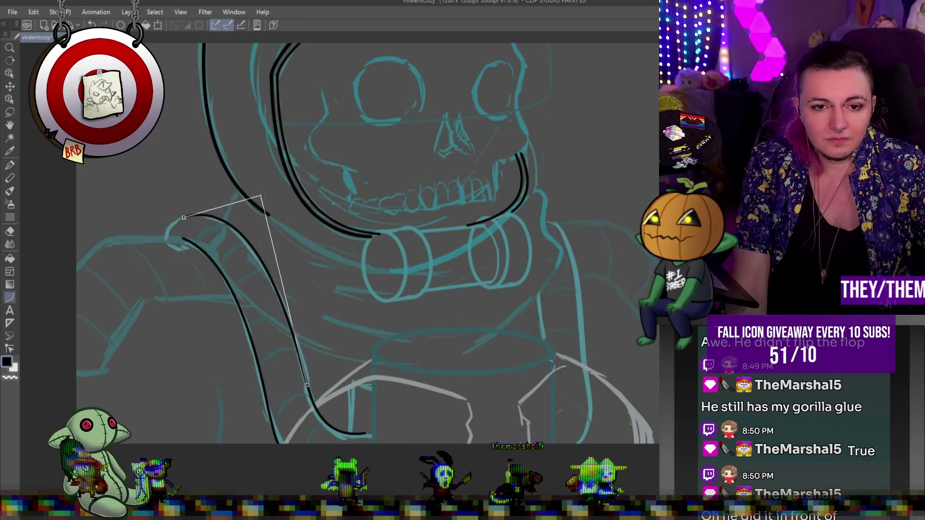
{"action": "left_click", "coordinate": [265, 197]}
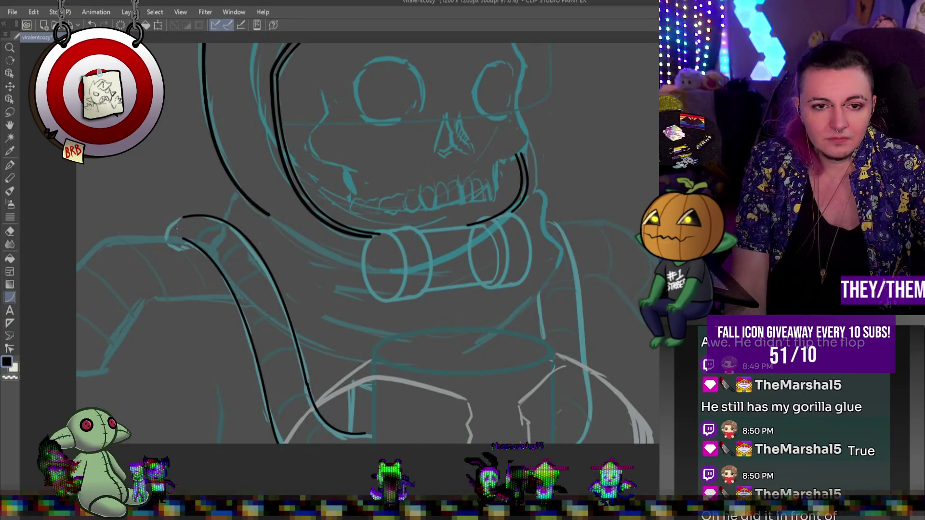
{"action": "left_click_drag", "start_coordinate": [184, 217], "coordinate": [163, 238]}
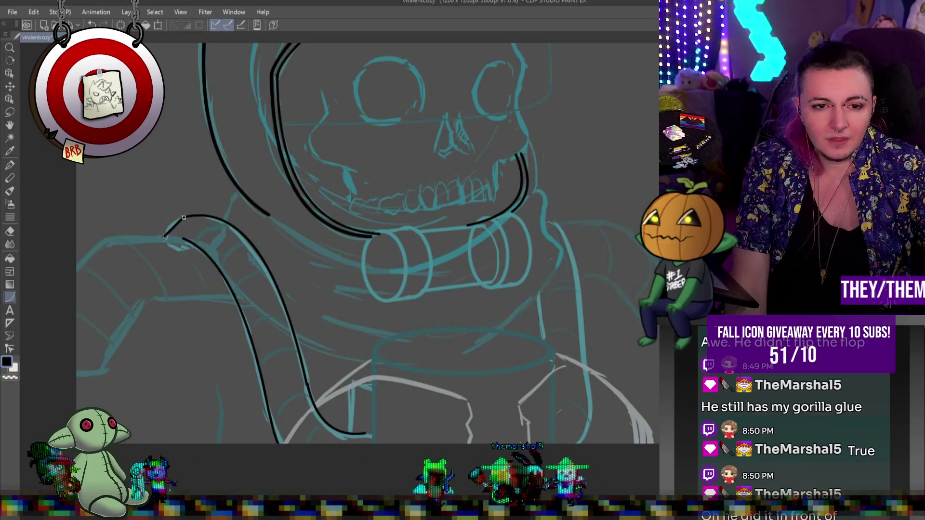
{"action": "left_click", "coordinate": [162, 219]}
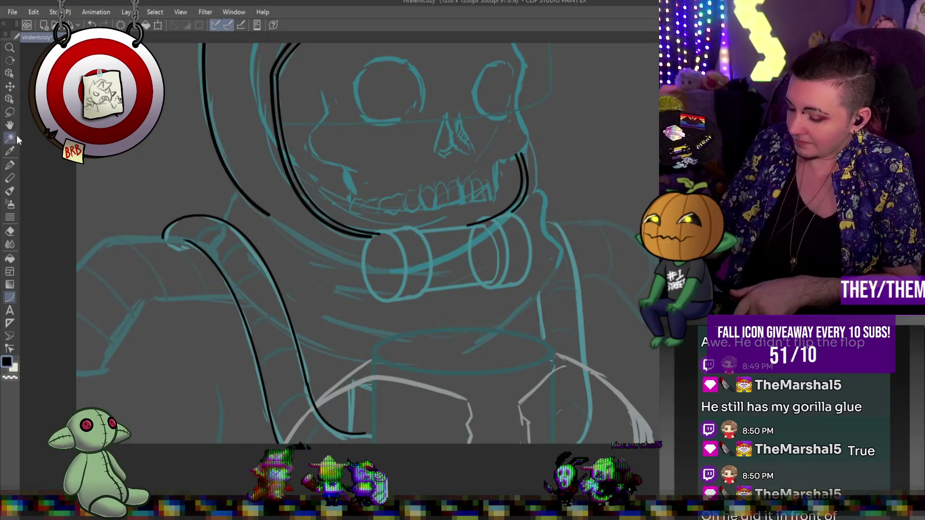
{"action": "left_click", "coordinate": [9, 167]}
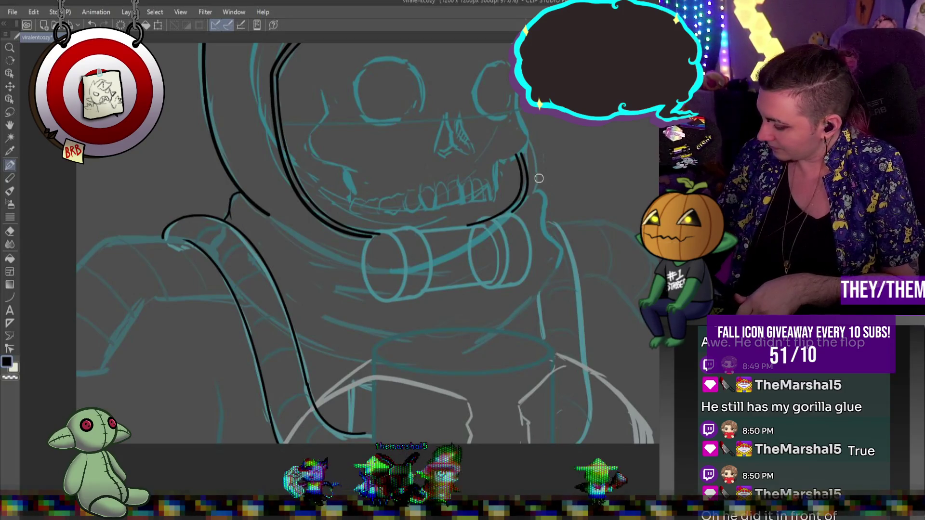
Ink the collar's right edge below the jaw and a straight lower collar line across the chest
{"action": "mouse_move", "coordinate": [529, 183]}
{"action": "left_mouse_down"}
{"action": "mouse_move", "coordinate": [556, 243]}
{"action": "mouse_move", "coordinate": [552, 267]}
{"action": "left_mouse_up"}
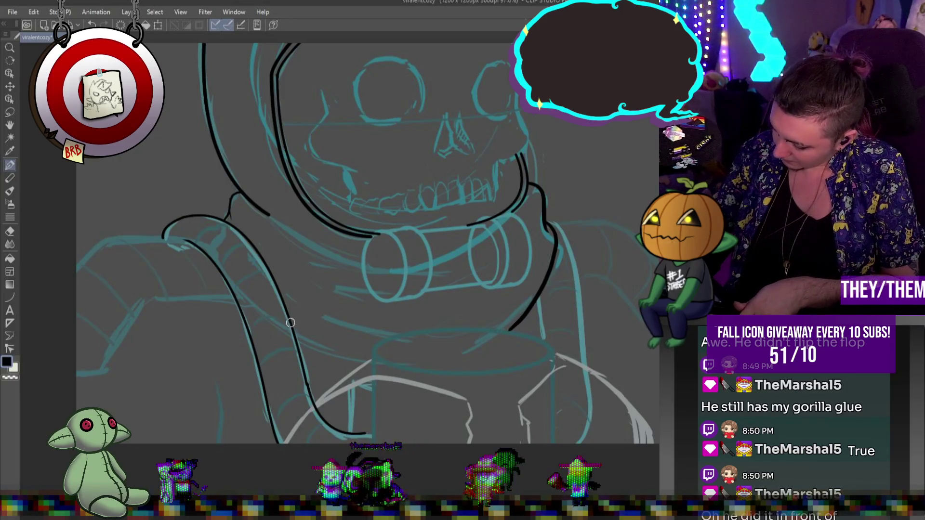
{"action": "mouse_move", "coordinate": [344, 347]}
{"action": "left_mouse_down"}
{"action": "mouse_move", "coordinate": [402, 353]}
{"action": "mouse_move", "coordinate": [504, 331]}
{"action": "left_mouse_up"}
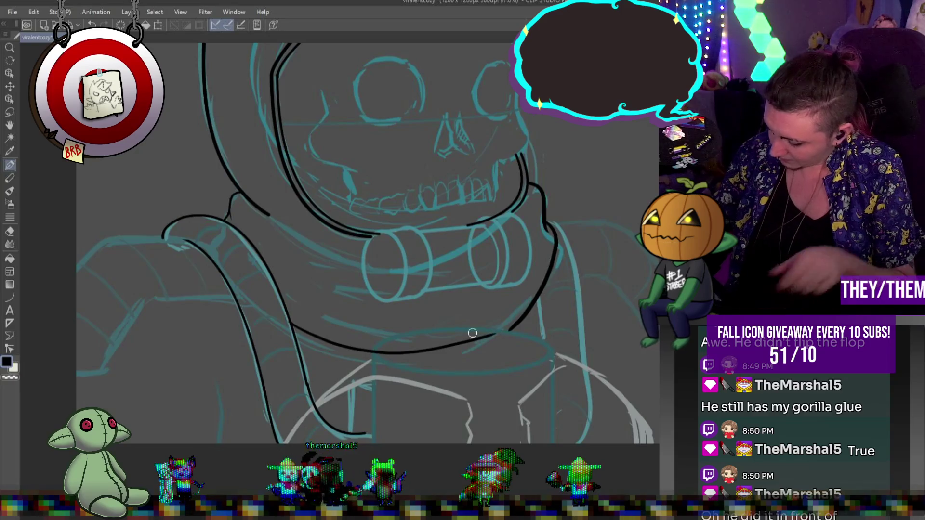
{"action": "key", "text": "u"}
{"action": "key", "text": "ctrl+z"}
{"action": "mouse_move", "coordinate": [287, 314]}
{"action": "left_mouse_down"}
{"action": "mouse_move", "coordinate": [473, 340]}
{"action": "mouse_move", "coordinate": [509, 331]}
{"action": "left_mouse_up"}
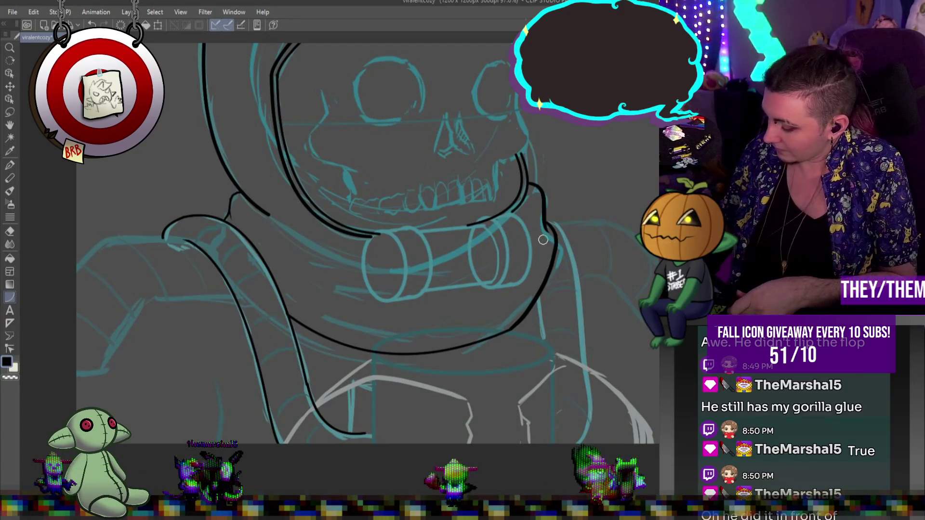
Ink freehand collar curves beside the left neck tube and across to the right, plus a chest strap line
{"action": "key", "text": "p"}
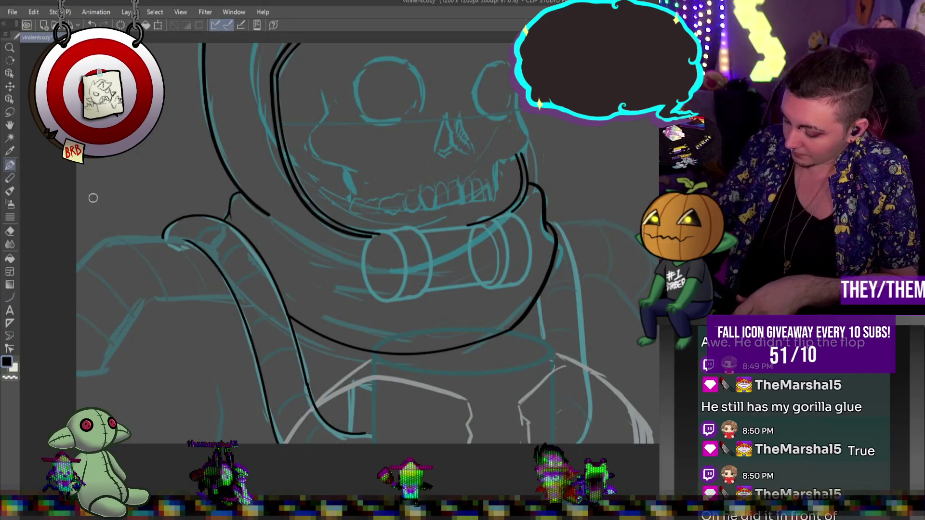
{"action": "mouse_move", "coordinate": [288, 277]}
{"action": "left_mouse_down"}
{"action": "mouse_move", "coordinate": [357, 305]}
{"action": "mouse_move", "coordinate": [427, 312]}
{"action": "left_mouse_up"}
{"action": "left_click_drag", "start_coordinate": [261, 212], "coordinate": [290, 229]}
{"action": "mouse_move", "coordinate": [362, 259]}
{"action": "left_mouse_down"}
{"action": "mouse_move", "coordinate": [525, 199]}
{"action": "mouse_move", "coordinate": [427, 261]}
{"action": "left_mouse_up"}
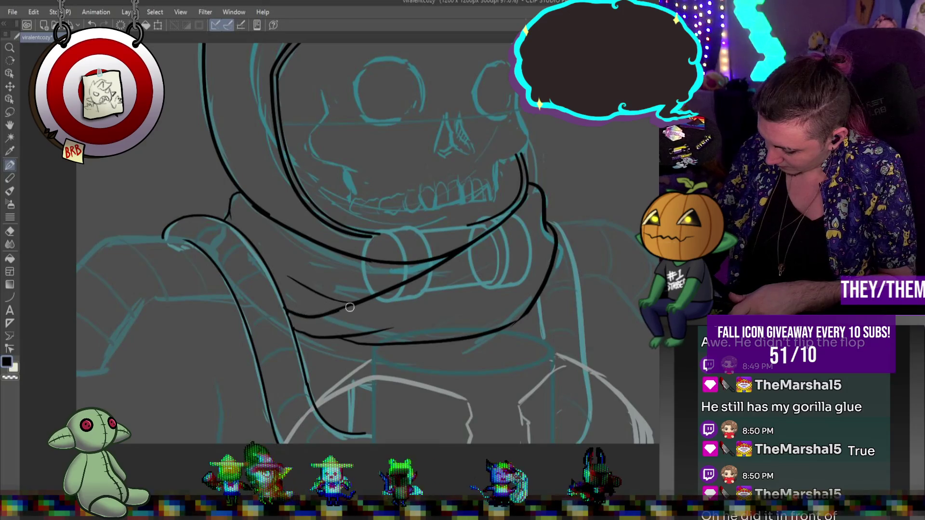
{"action": "left_click_drag", "start_coordinate": [285, 310], "coordinate": [297, 339]}
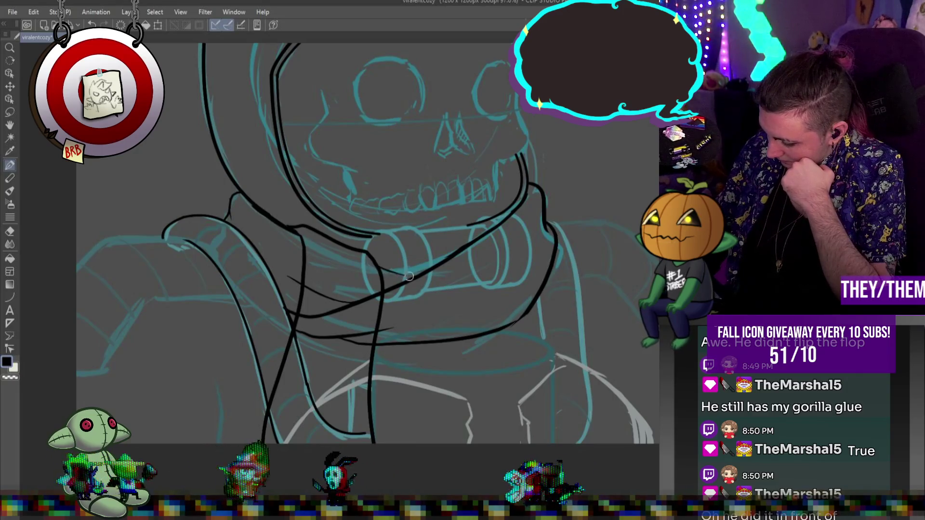
Add a short stroke along the collar and erase the overlapping strap line ends
{"action": "left_click_drag", "start_coordinate": [379, 265], "coordinate": [419, 279]}
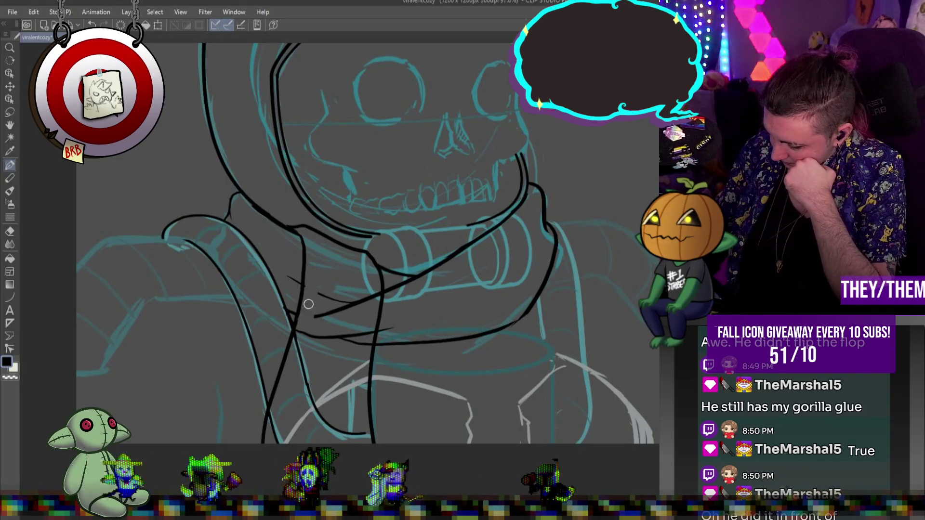
{"action": "mouse_move", "coordinate": [308, 304]}
{"action": "left_mouse_down"}
{"action": "mouse_move", "coordinate": [332, 313]}
{"action": "mouse_move", "coordinate": [328, 333]}
{"action": "mouse_move", "coordinate": [305, 335]}
{"action": "mouse_move", "coordinate": [325, 337]}
{"action": "mouse_move", "coordinate": [346, 431]}
{"action": "left_mouse_up"}
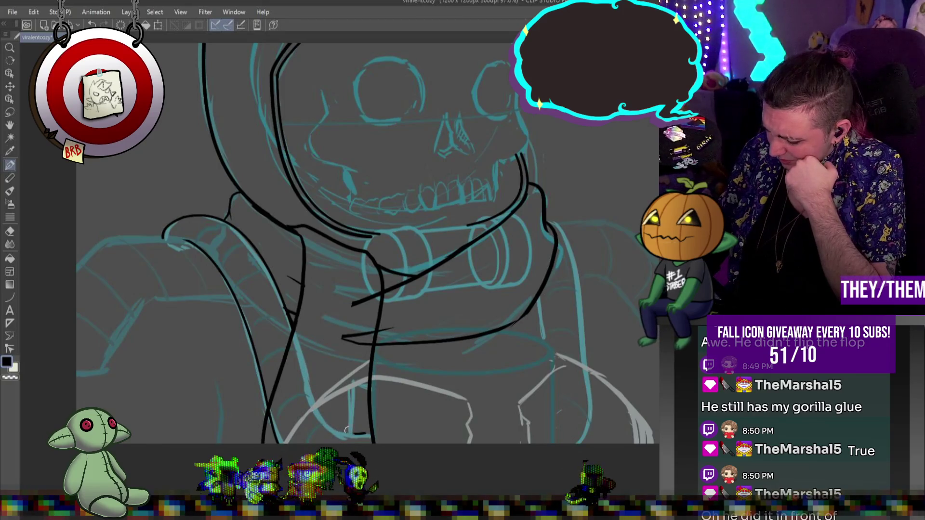
{"action": "left_click_drag", "start_coordinate": [361, 336], "coordinate": [345, 338]}
{"action": "left_click_drag", "start_coordinate": [353, 304], "coordinate": [380, 295]}
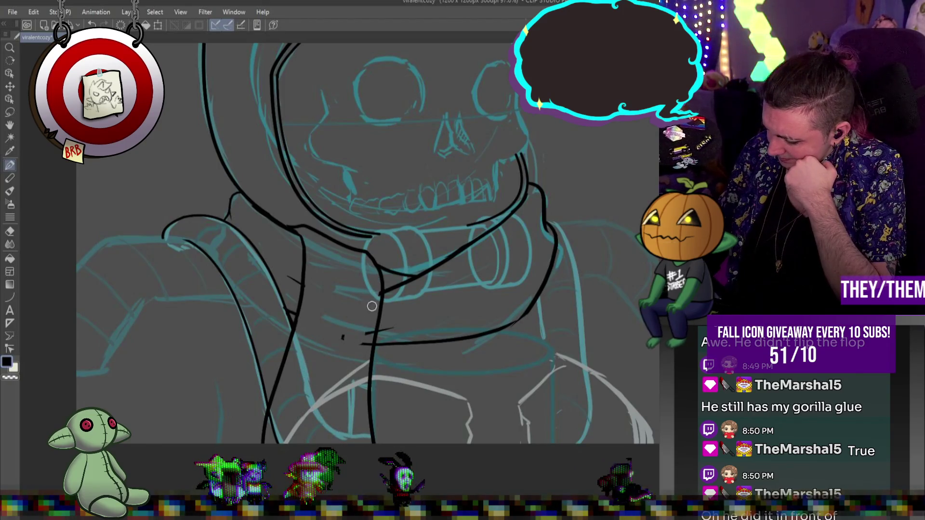
{"action": "mouse_move", "coordinate": [362, 344]}
{"action": "left_mouse_down"}
{"action": "mouse_move", "coordinate": [371, 332]}
{"action": "mouse_move", "coordinate": [339, 338]}
{"action": "left_mouse_up"}
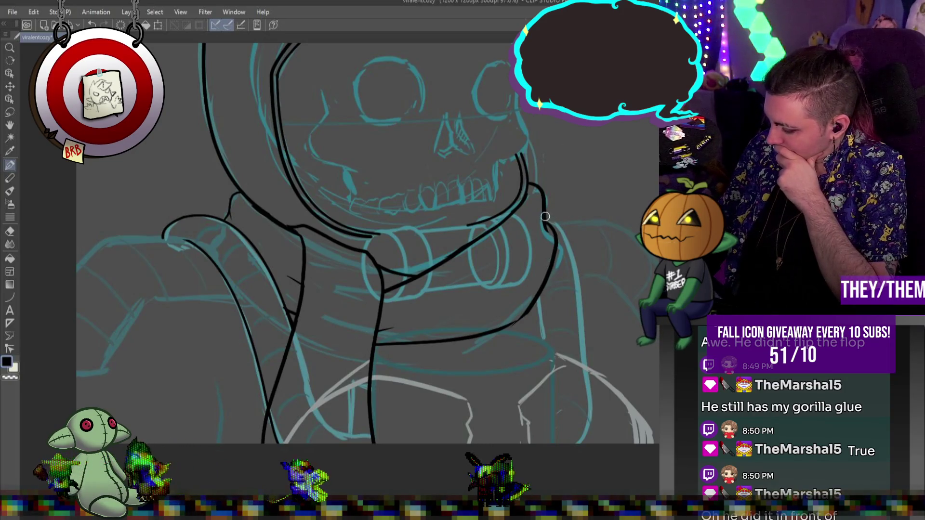
Ink the right collar edge and chest strap, plus the left shoulder's top edge
{"action": "mouse_move", "coordinate": [551, 217]}
{"action": "left_mouse_down"}
{"action": "mouse_move", "coordinate": [572, 238]}
{"action": "mouse_move", "coordinate": [585, 372]}
{"action": "mouse_move", "coordinate": [583, 424]}
{"action": "mouse_move", "coordinate": [564, 443]}
{"action": "left_mouse_up"}
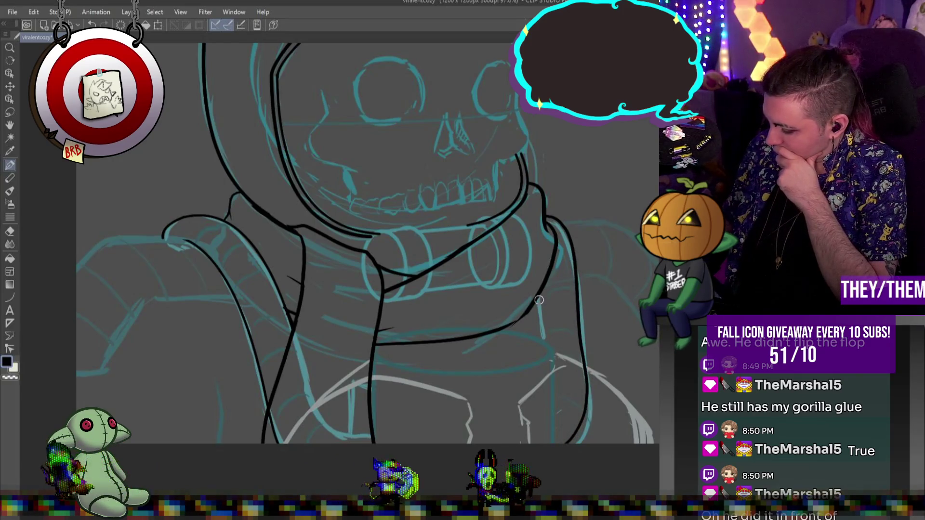
{"action": "left_click_drag", "start_coordinate": [539, 302], "coordinate": [548, 388]}
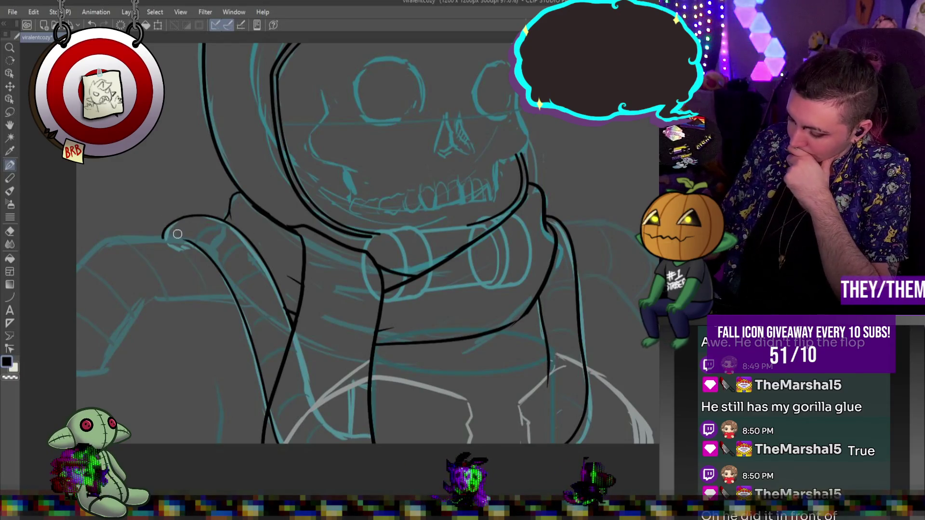
{"action": "mouse_move", "coordinate": [187, 241]}
{"action": "left_mouse_down"}
{"action": "mouse_move", "coordinate": [125, 234]}
{"action": "mouse_move", "coordinate": [77, 268]}
{"action": "left_mouse_up"}
Ink the left shoulder pad's lower line, a doubled outer curve, and two inner curved bands
{"action": "mouse_move", "coordinate": [236, 300]}
{"action": "left_mouse_down"}
{"action": "mouse_move", "coordinate": [160, 298]}
{"action": "mouse_move", "coordinate": [128, 323]}
{"action": "mouse_move", "coordinate": [101, 371]}
{"action": "mouse_move", "coordinate": [78, 364]}
{"action": "mouse_move", "coordinate": [102, 383]}
{"action": "mouse_move", "coordinate": [144, 316]}
{"action": "mouse_move", "coordinate": [170, 303]}
{"action": "mouse_move", "coordinate": [236, 303]}
{"action": "left_mouse_up"}
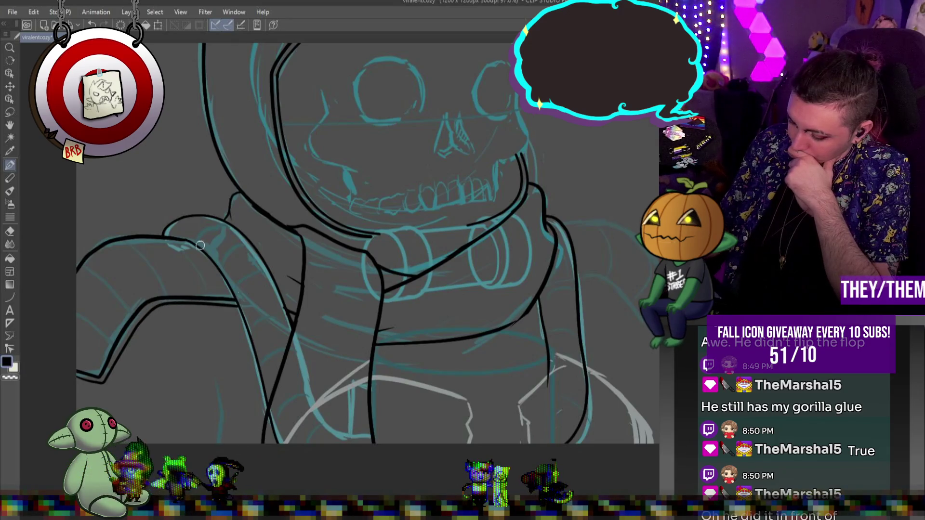
{"action": "mouse_move", "coordinate": [161, 238]}
{"action": "left_mouse_down"}
{"action": "mouse_move", "coordinate": [207, 270]}
{"action": "mouse_move", "coordinate": [221, 301]}
{"action": "left_mouse_up"}
{"action": "left_click_drag", "start_coordinate": [128, 240], "coordinate": [178, 295]}
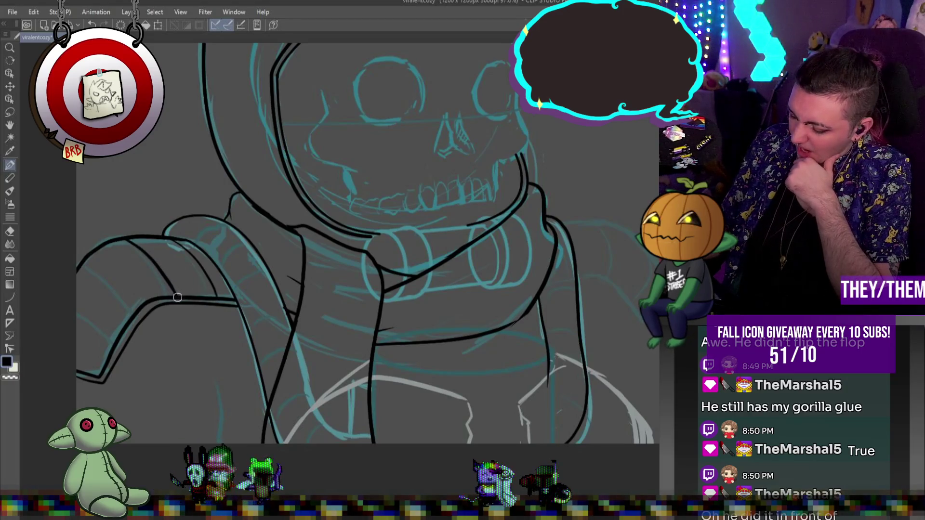
{"action": "left_click_drag", "start_coordinate": [78, 268], "coordinate": [137, 311]}
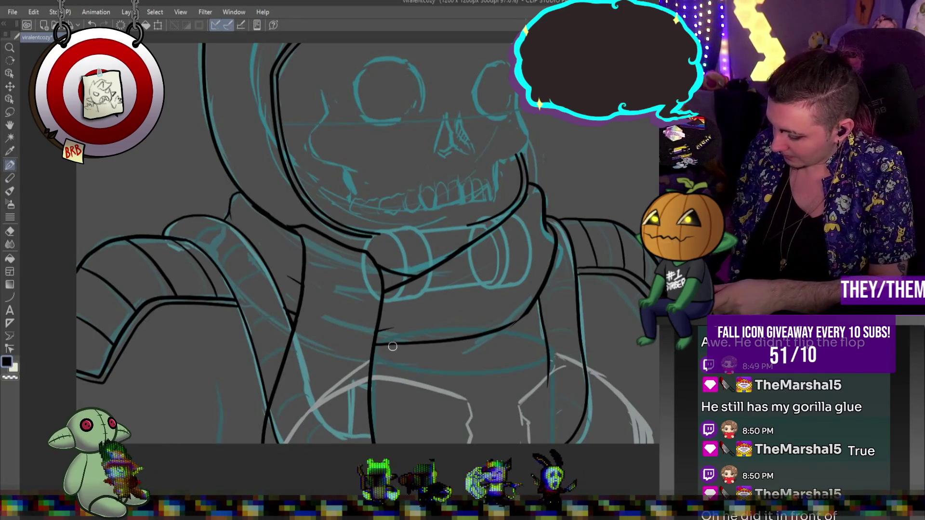
{"action": "left_click", "coordinate": [16, 296]}
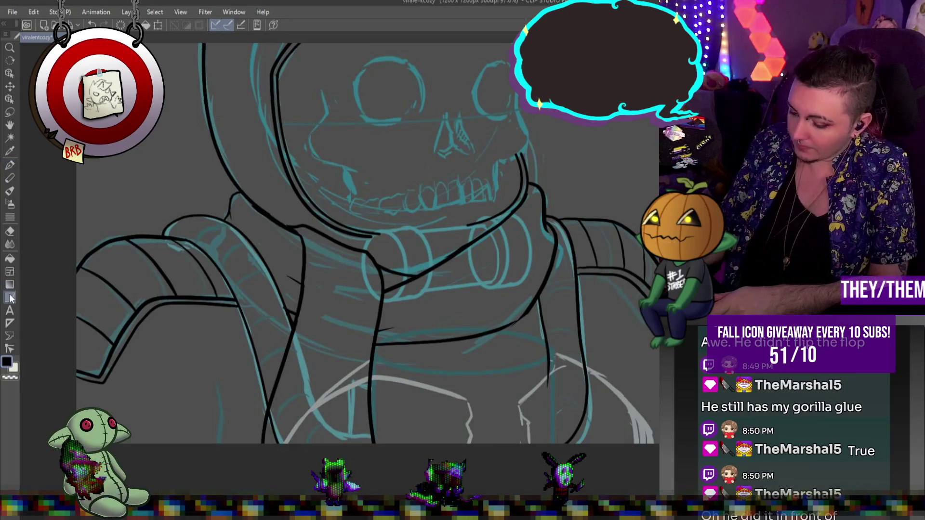
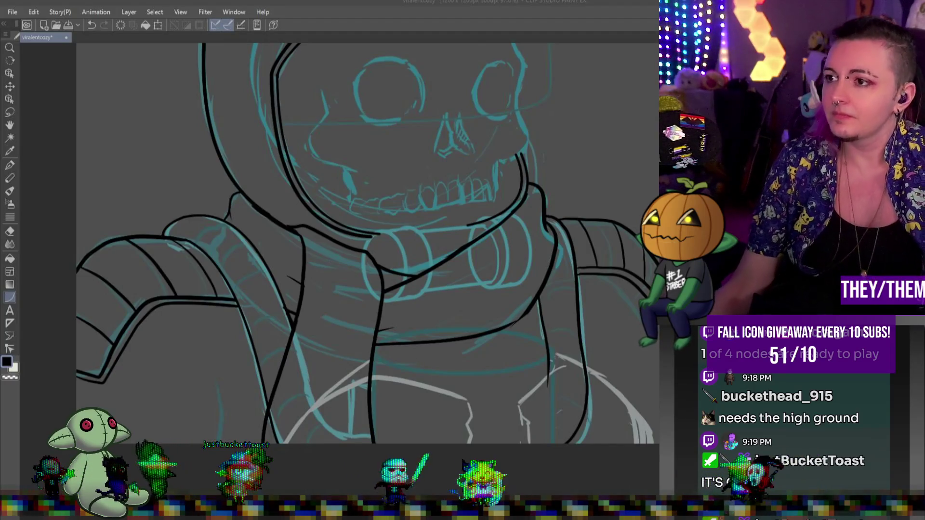
Ink the skull's left cheek-to-jaw line and the side of its nose, then draw a line across the eyes
{"action": "scroll", "coordinate": [515, 325], "scroll_direction": "down", "scroll_amount": 4}
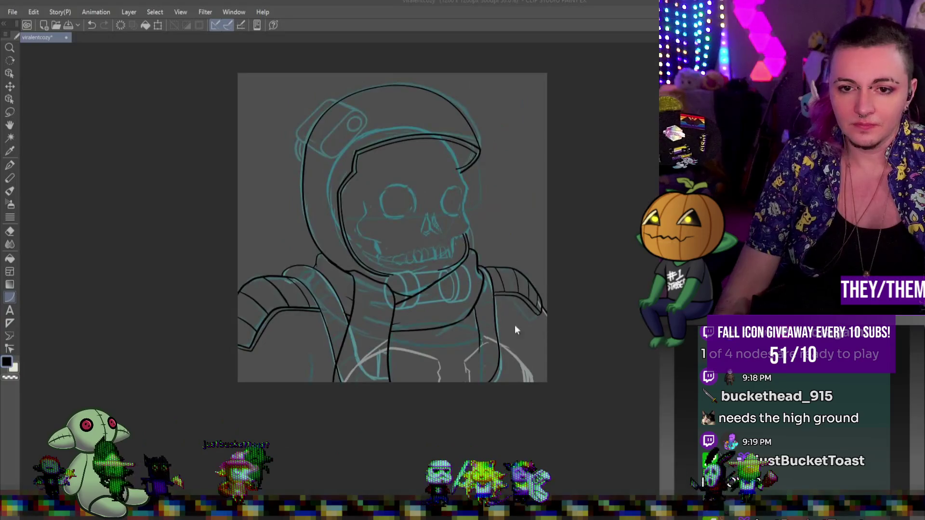
{"action": "scroll", "coordinate": [536, 302], "scroll_direction": "up", "scroll_amount": 5}
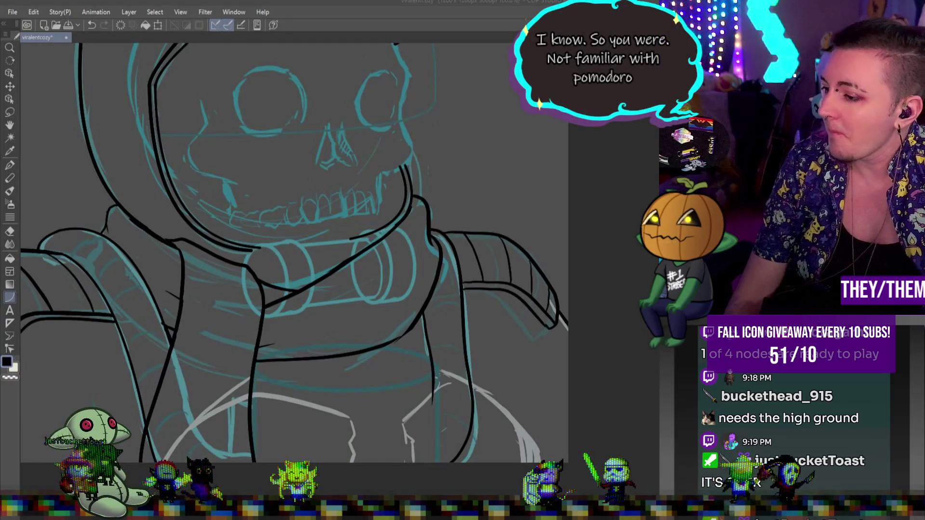
{"action": "scroll", "coordinate": [339, 138], "scroll_direction": "down", "scroll_amount": 5}
{"action": "scroll", "coordinate": [377, 158], "scroll_direction": "up", "scroll_amount": 5}
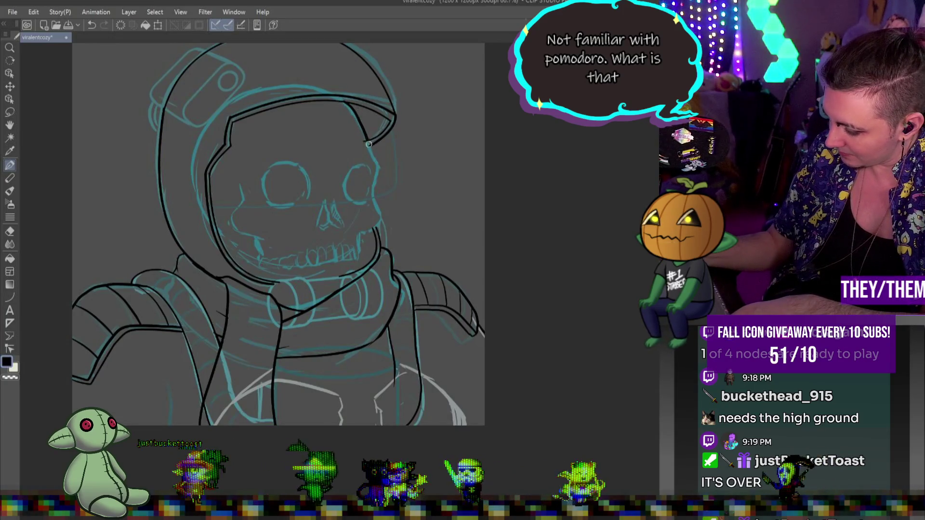
{"action": "left_click_drag", "start_coordinate": [358, 240], "coordinate": [359, 252]}
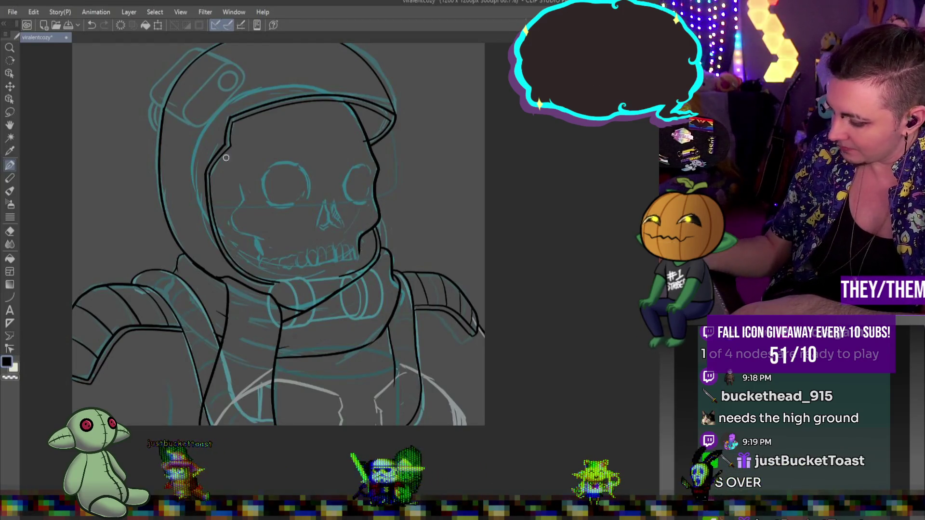
{"action": "left_click_drag", "start_coordinate": [240, 187], "coordinate": [261, 244]}
{"action": "key", "text": "ctrl+z"}
{"action": "key", "text": "ctrl+z"}
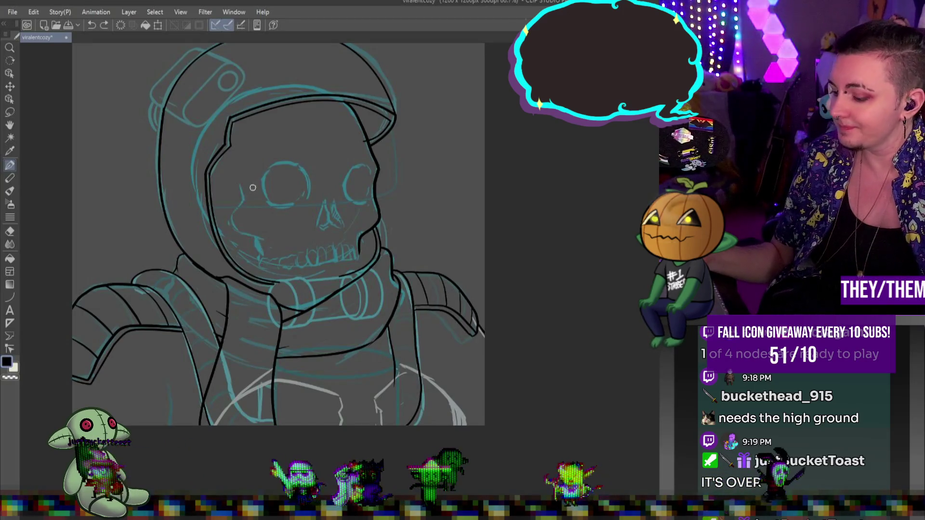
{"action": "mouse_move", "coordinate": [239, 187]}
{"action": "left_mouse_down"}
{"action": "mouse_move", "coordinate": [236, 219]}
{"action": "mouse_move", "coordinate": [266, 244]}
{"action": "left_mouse_up"}
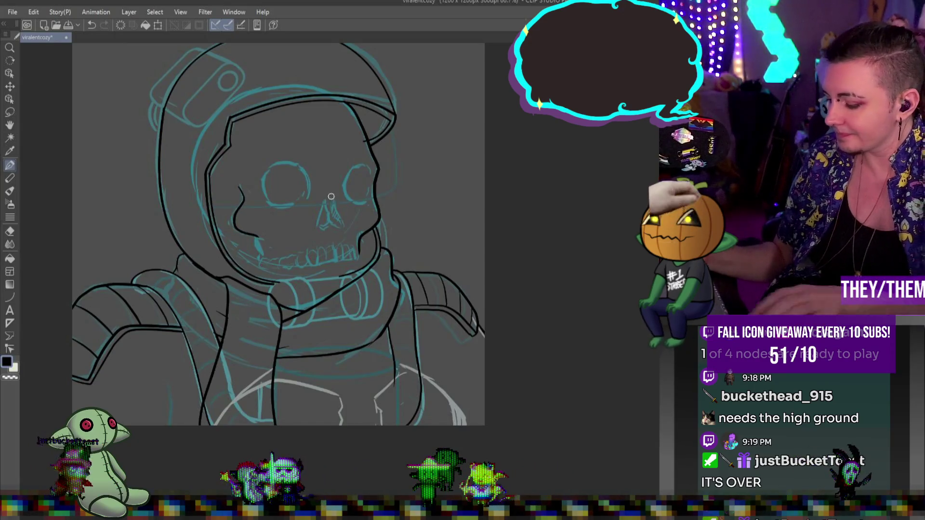
{"action": "mouse_move", "coordinate": [327, 199]}
{"action": "left_mouse_down"}
{"action": "mouse_move", "coordinate": [320, 227]}
{"action": "mouse_move", "coordinate": [343, 224]}
{"action": "mouse_move", "coordinate": [334, 201]}
{"action": "mouse_move", "coordinate": [331, 215]}
{"action": "left_mouse_up"}
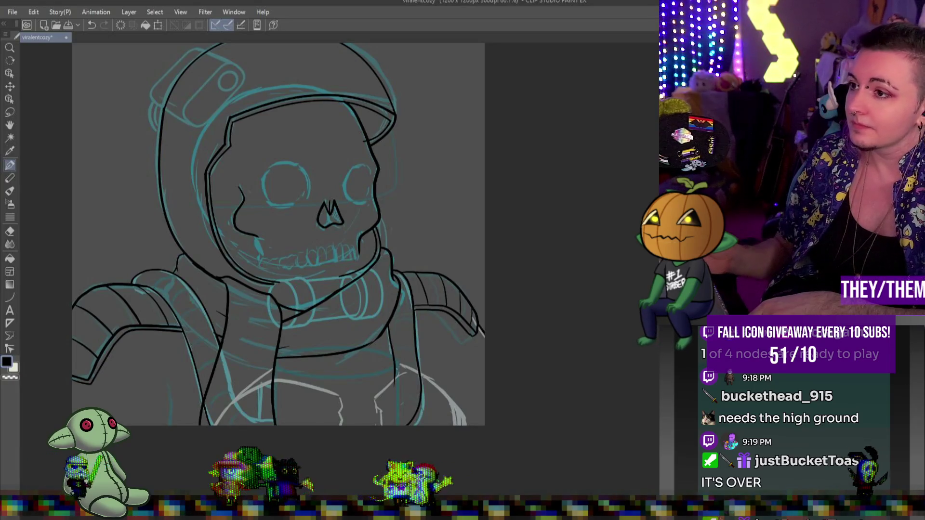
{"action": "key", "text": "u"}
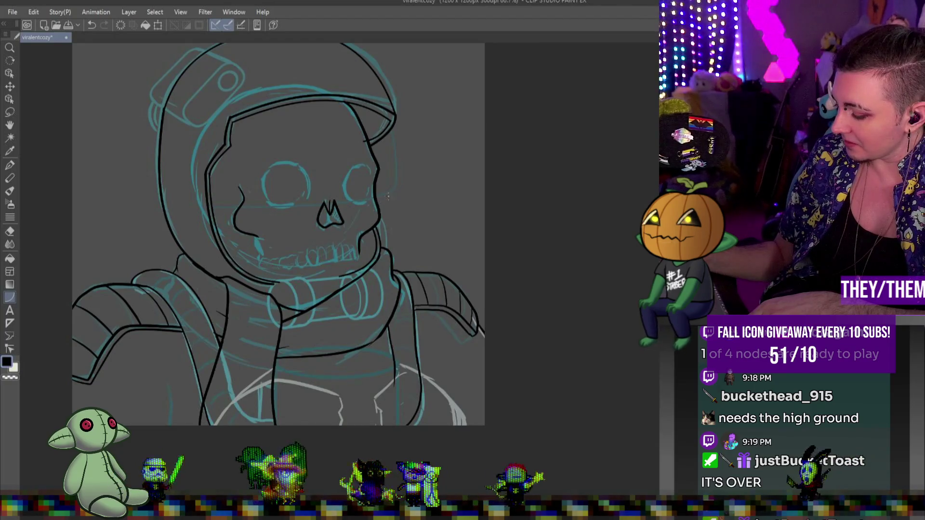
{"action": "mouse_move", "coordinate": [391, 192]}
{"action": "left_mouse_down"}
{"action": "mouse_move", "coordinate": [238, 193]}
{"action": "mouse_move", "coordinate": [211, 205]}
{"action": "left_mouse_up"}
Bend the eye line into a gentle curve that joins the helmet's right edge
{"action": "left_click", "coordinate": [318, 164]}
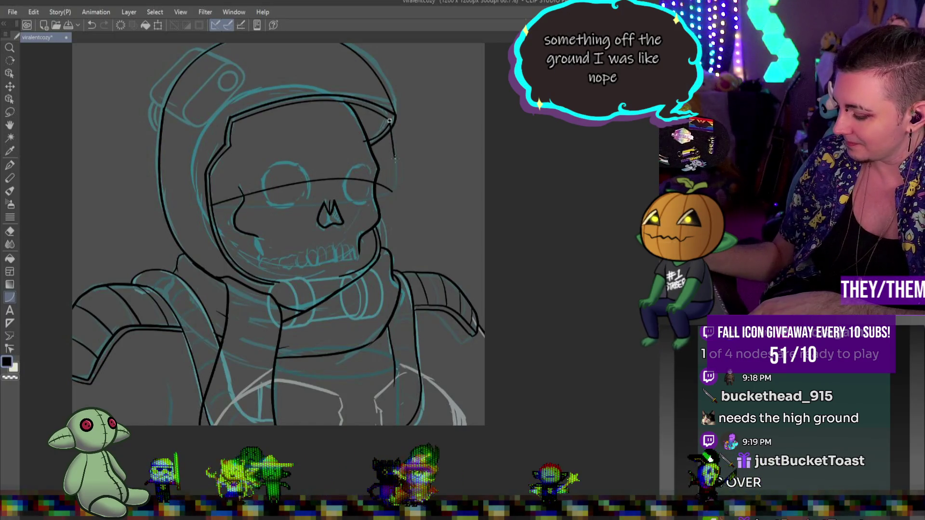
{"action": "left_click_drag", "start_coordinate": [394, 159], "coordinate": [393, 190]}
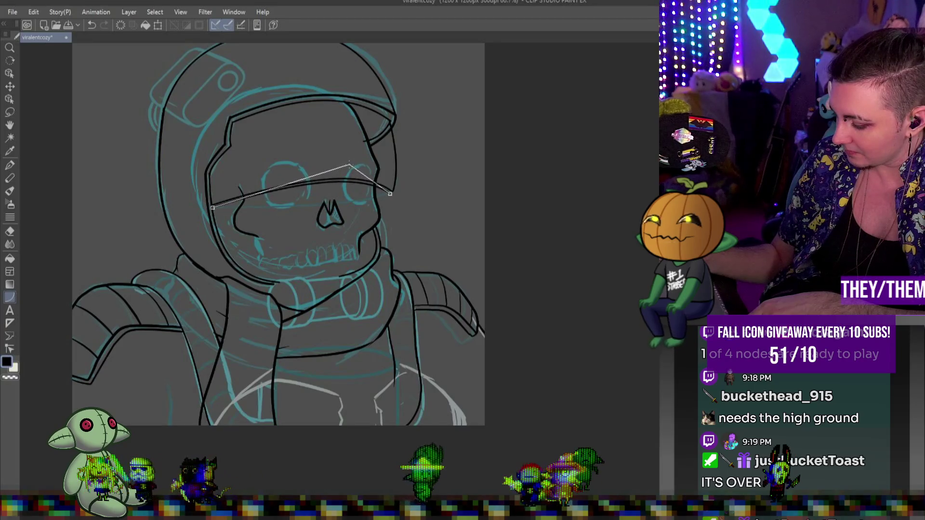
{"action": "left_click", "coordinate": [348, 164]}
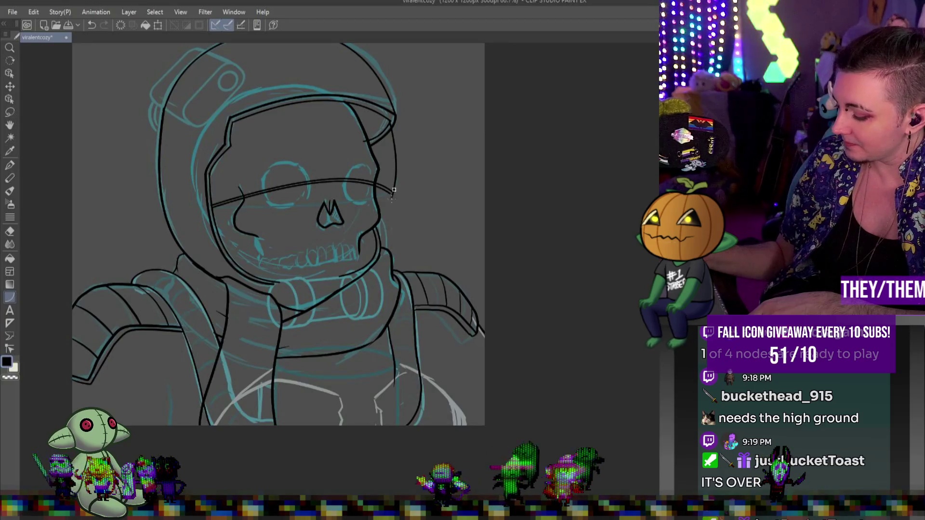
{"action": "left_click", "coordinate": [394, 189]}
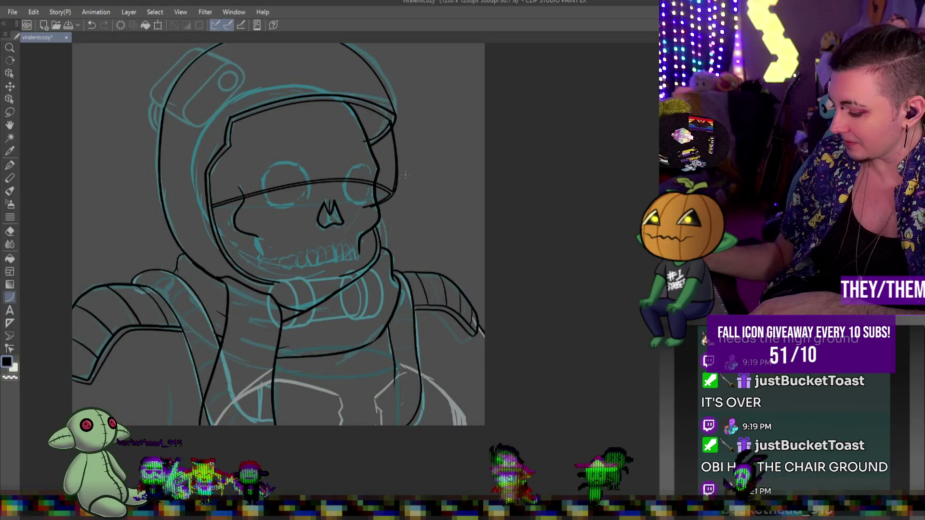
Return to the Pen tool and save the drawing with Ctrl+S
{"action": "key", "text": "p"}
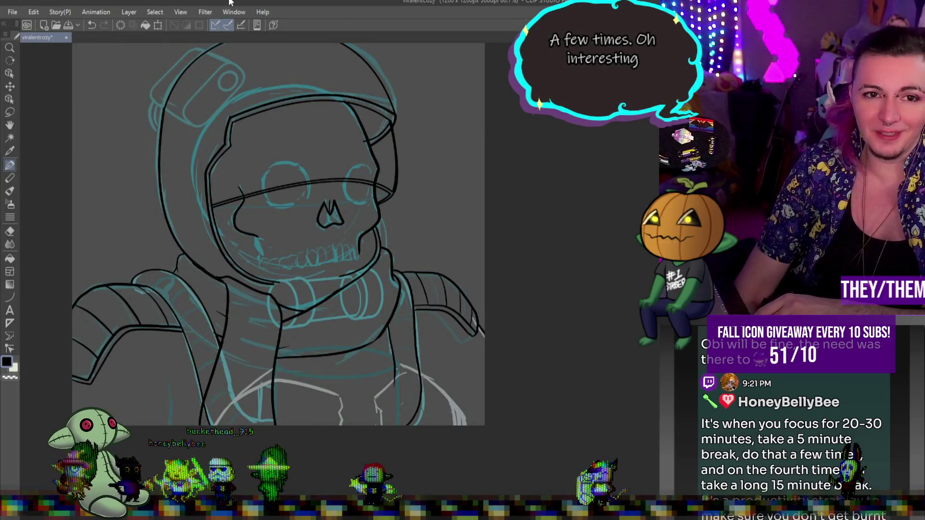
{"action": "key", "text": "ctrl+s"}
{"action": "scroll", "coordinate": [381, 205], "scroll_direction": "down", "scroll_amount": 3}
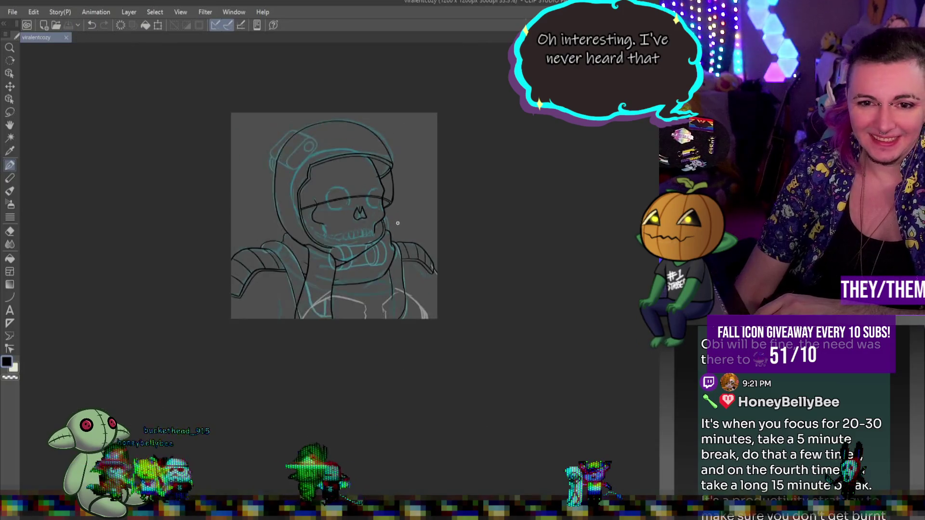
Try an ellipse over the helmet light, then undo it
{"action": "scroll", "coordinate": [318, 270], "scroll_direction": "up", "scroll_amount": 5}
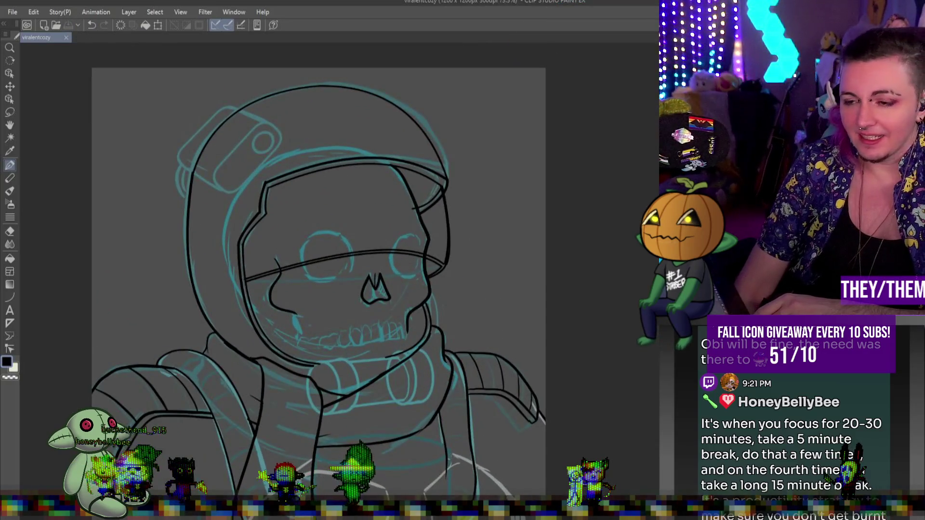
{"action": "left_click", "coordinate": [258, 110]}
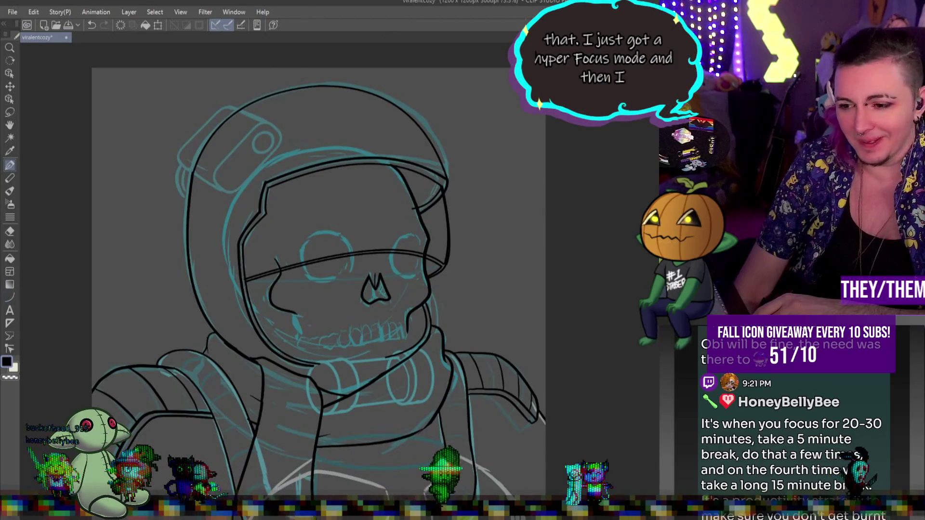
{"action": "left_click", "coordinate": [10, 298]}
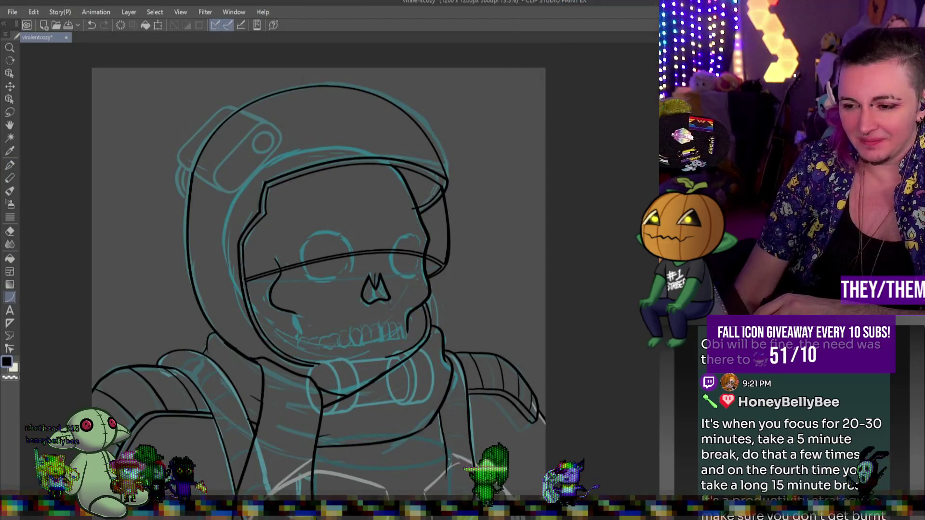
{"action": "mouse_move", "coordinate": [208, 114]}
{"action": "left_mouse_down"}
{"action": "mouse_move", "coordinate": [281, 150]}
{"action": "mouse_move", "coordinate": [286, 143]}
{"action": "left_mouse_up"}
{"action": "key", "text": "ctrl+z"}
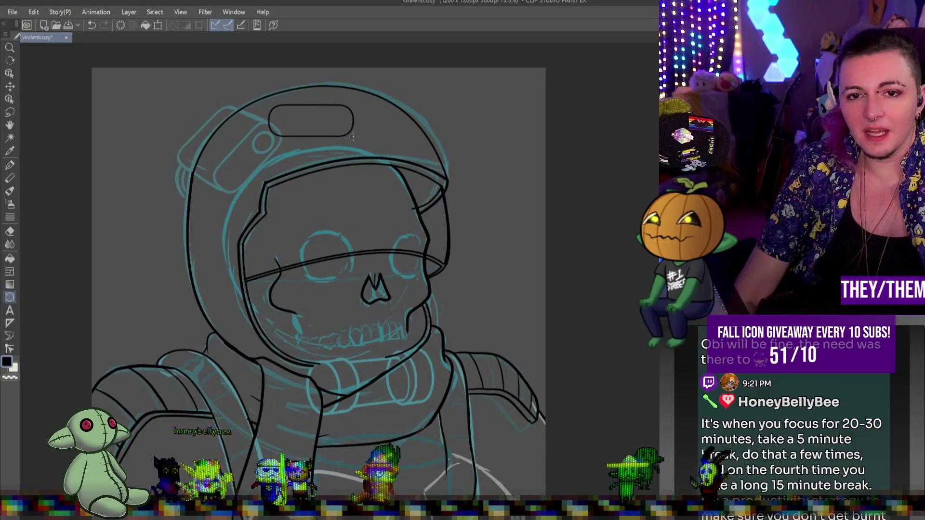
Rotate the helmet light shape and move it down-left
{"action": "key", "text": "ctrl+t"}
{"action": "left_click_drag", "start_coordinate": [399, 120], "coordinate": [378, 63]}
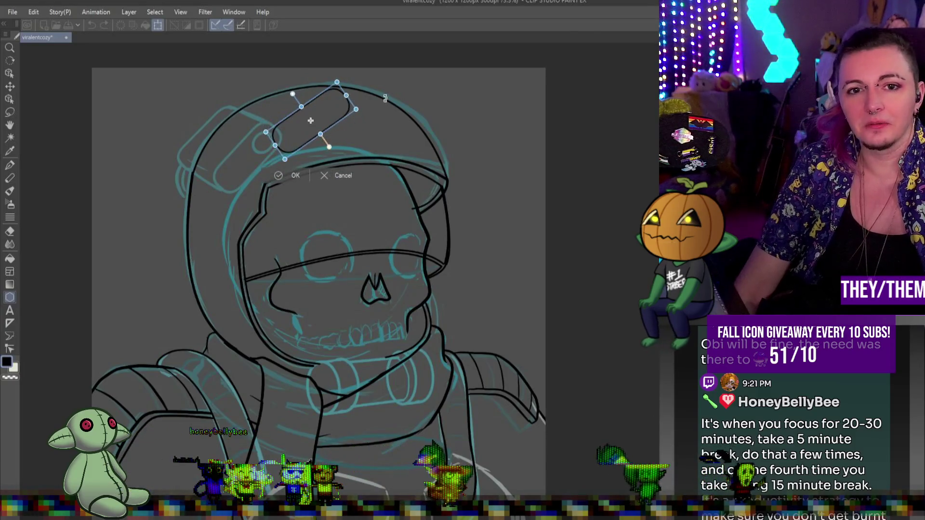
{"action": "left_click_drag", "start_coordinate": [331, 110], "coordinate": [268, 150]}
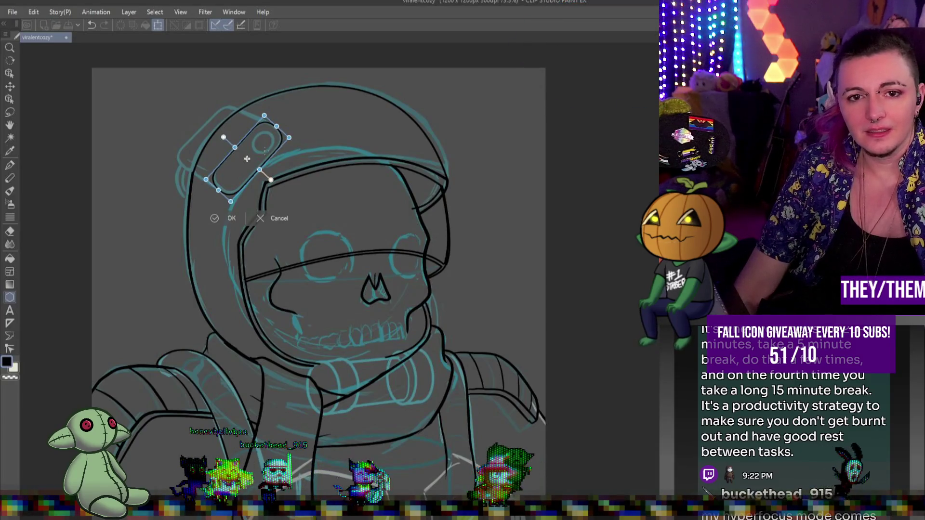
{"action": "key", "text": "Return"}
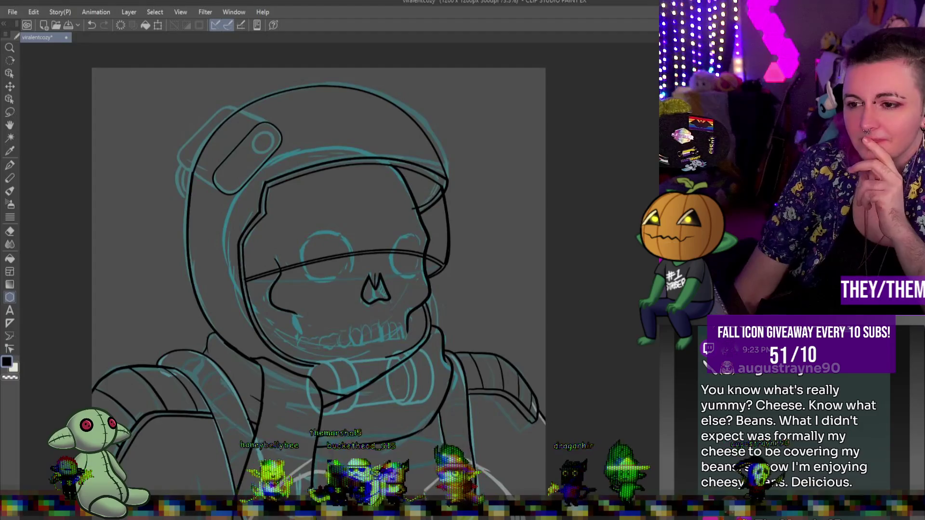
Shrink the rounded box shape slightly and nudge it up-left
{"action": "key", "text": "ctrl+t"}
{"action": "left_click_drag", "start_coordinate": [256, 148], "coordinate": [220, 135]}
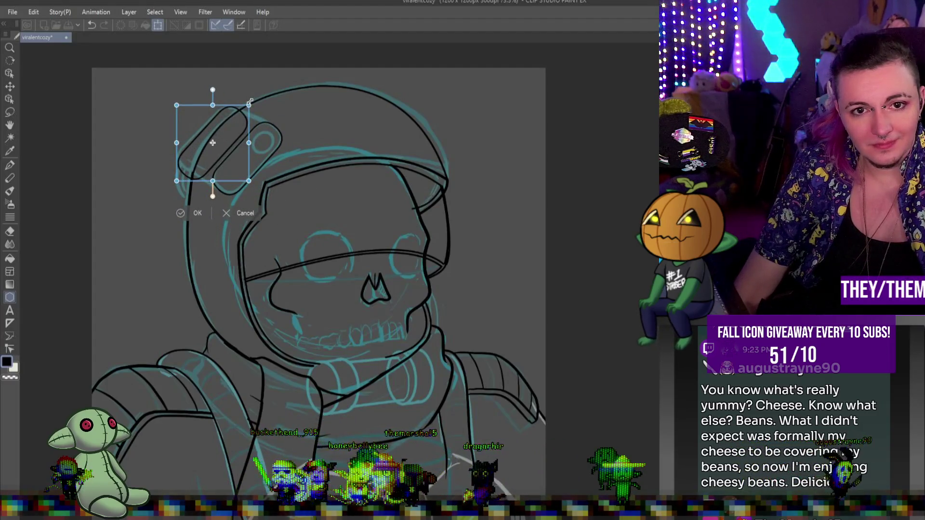
{"action": "left_click_drag", "start_coordinate": [250, 102], "coordinate": [245, 109]}
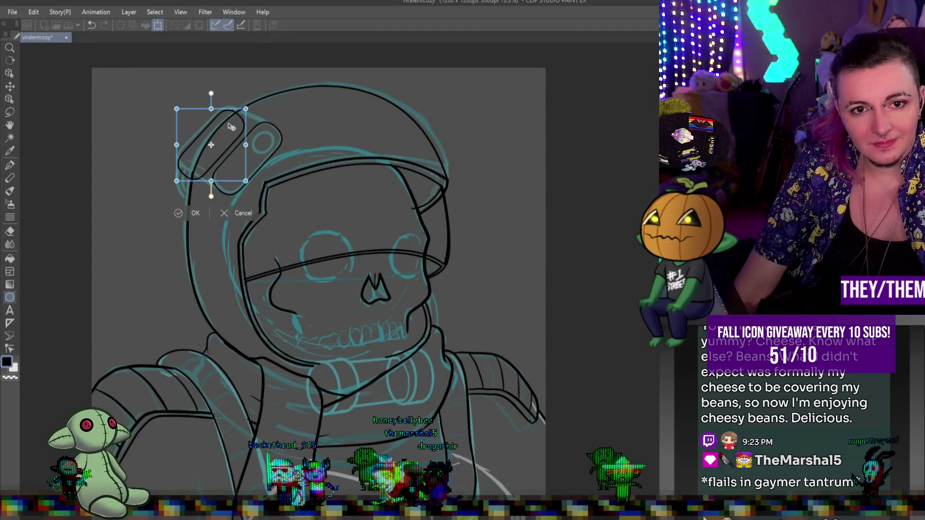
{"action": "left_click_drag", "start_coordinate": [246, 181], "coordinate": [226, 157]}
{"action": "key", "text": "Return"}
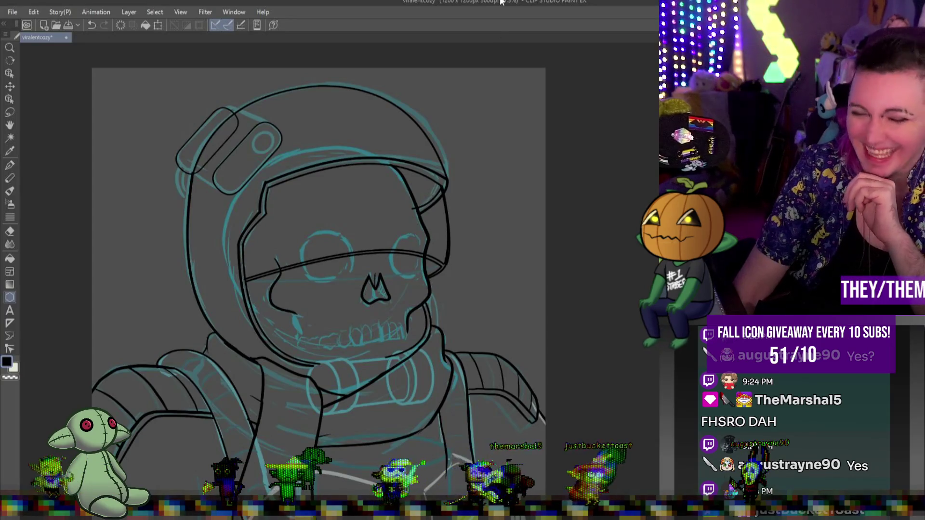
{"action": "scroll", "coordinate": [211, 105], "scroll_direction": "up", "scroll_amount": 1}
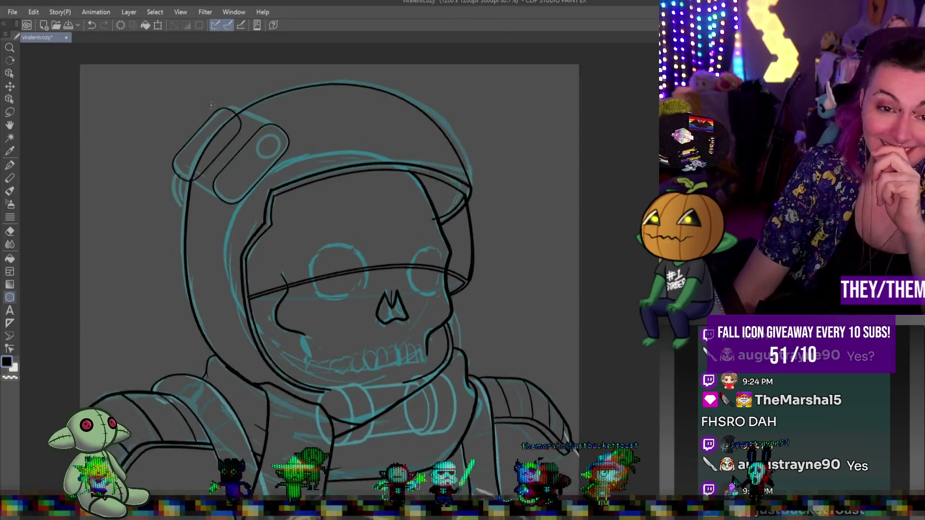
Zoom in and draw a straight top edge for the rounded box
{"action": "scroll", "coordinate": [210, 105], "scroll_direction": "up", "scroll_amount": 1}
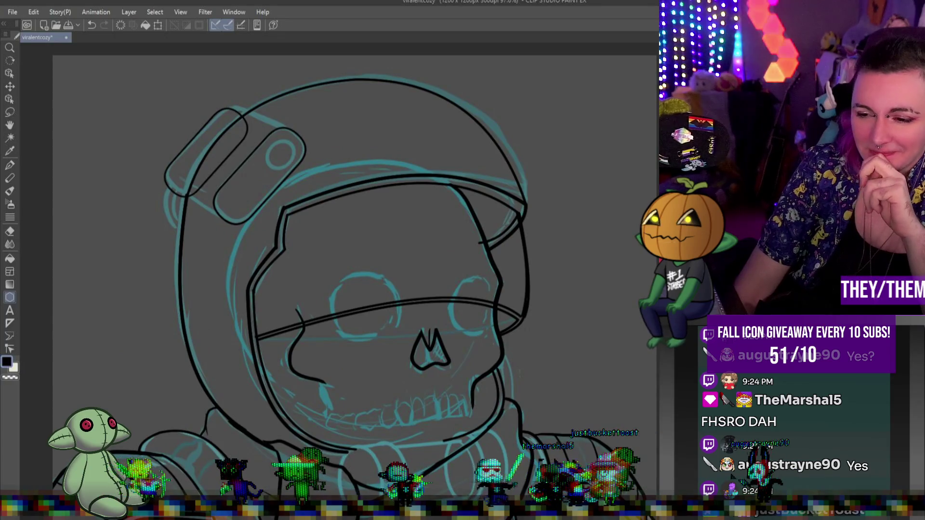
{"action": "scroll", "coordinate": [236, 106], "scroll_direction": "up", "scroll_amount": 2}
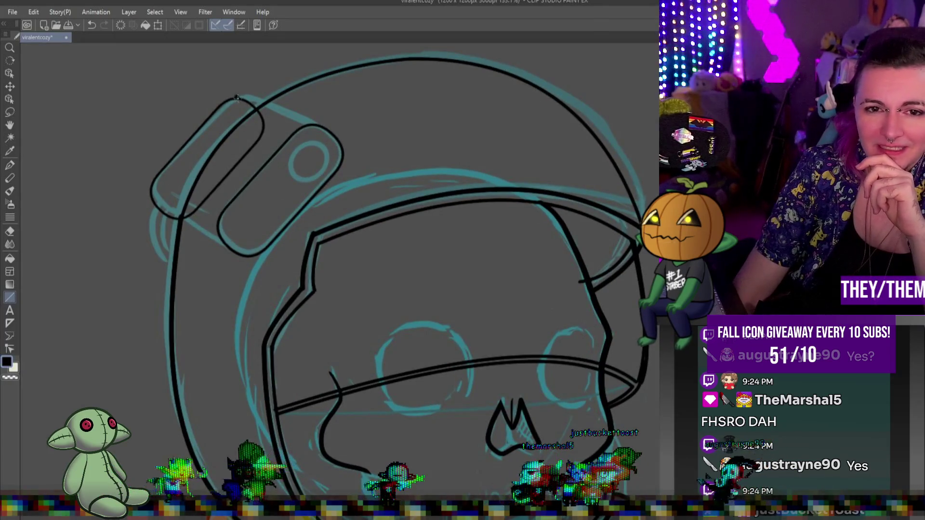
{"action": "left_click_drag", "start_coordinate": [236, 98], "coordinate": [315, 127]}
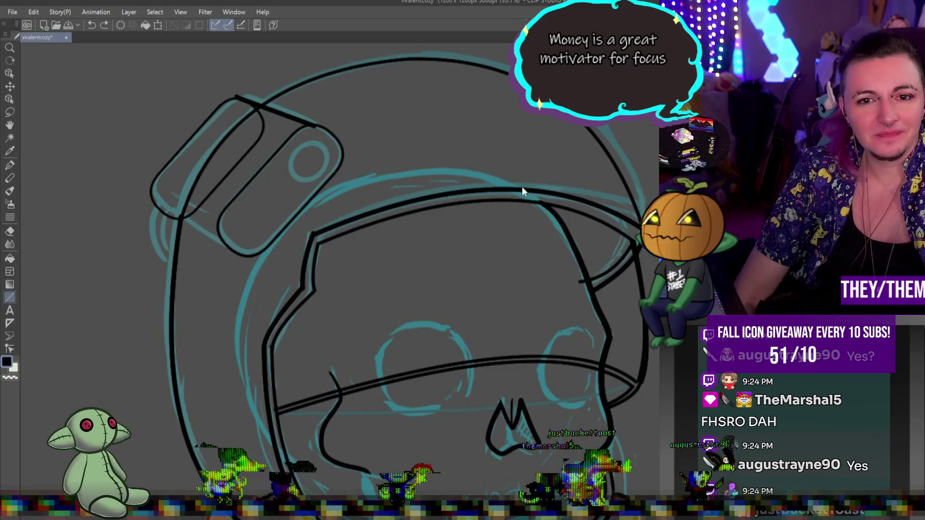
{"action": "key", "text": "ctrl+z"}
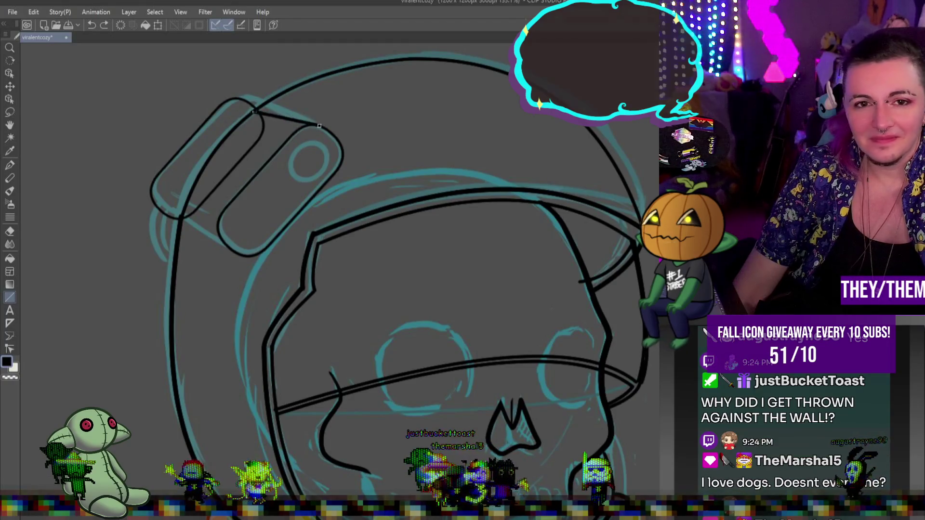
{"action": "left_click_drag", "start_coordinate": [254, 112], "coordinate": [238, 100]}
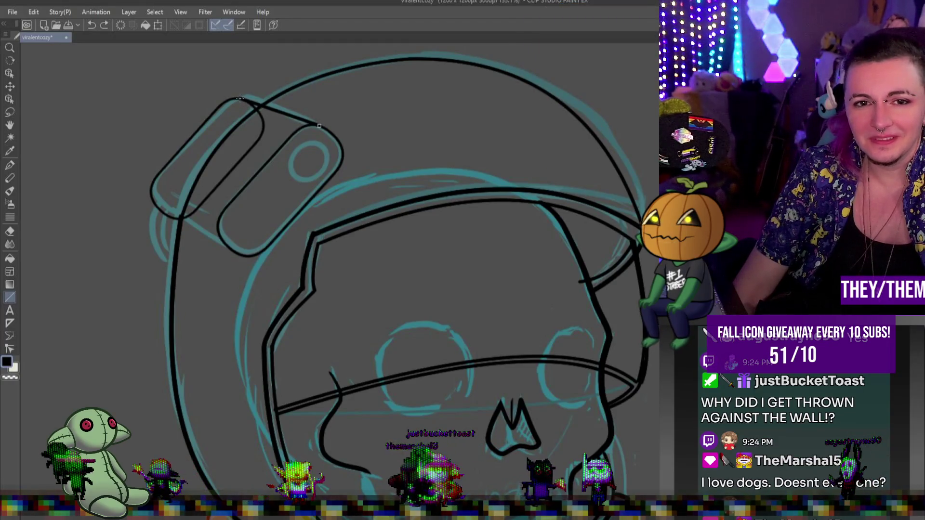
{"action": "left_click_drag", "start_coordinate": [240, 99], "coordinate": [240, 99]}
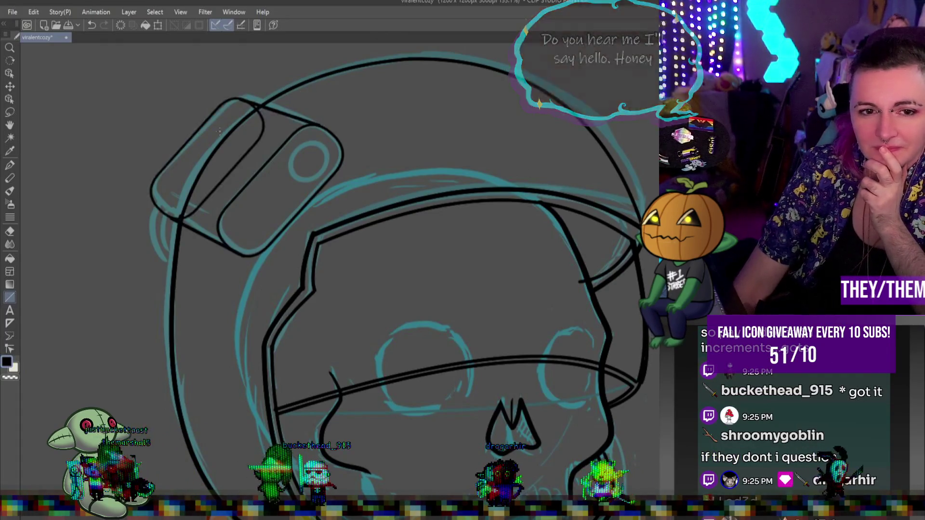
Erase the stray diagonal line and redraw the box's top edge thinner
{"action": "scroll", "coordinate": [219, 131], "scroll_direction": "up", "scroll_amount": 1}
{"action": "mouse_move", "coordinate": [165, 222]}
{"action": "left_mouse_down"}
{"action": "mouse_move", "coordinate": [166, 236]}
{"action": "mouse_move", "coordinate": [215, 222]}
{"action": "mouse_move", "coordinate": [252, 169]}
{"action": "left_mouse_up"}
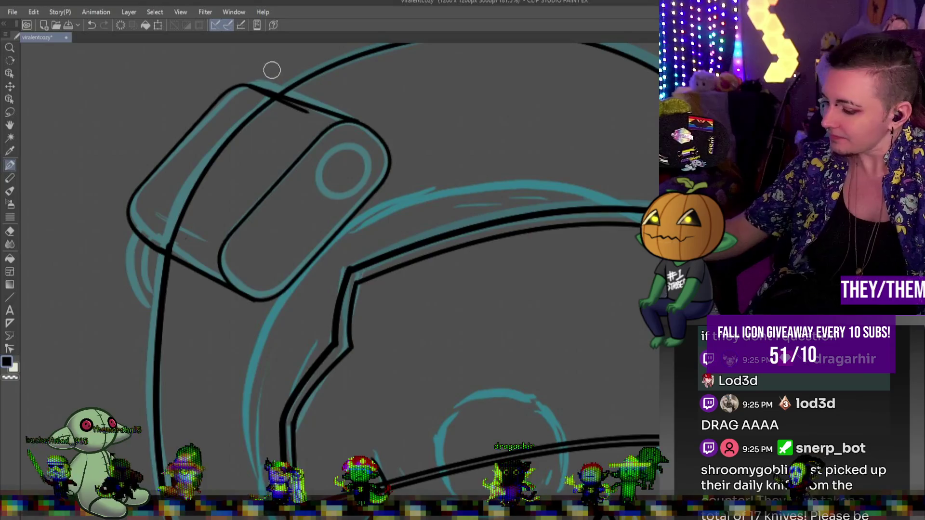
{"action": "key", "text": "ctrl+z"}
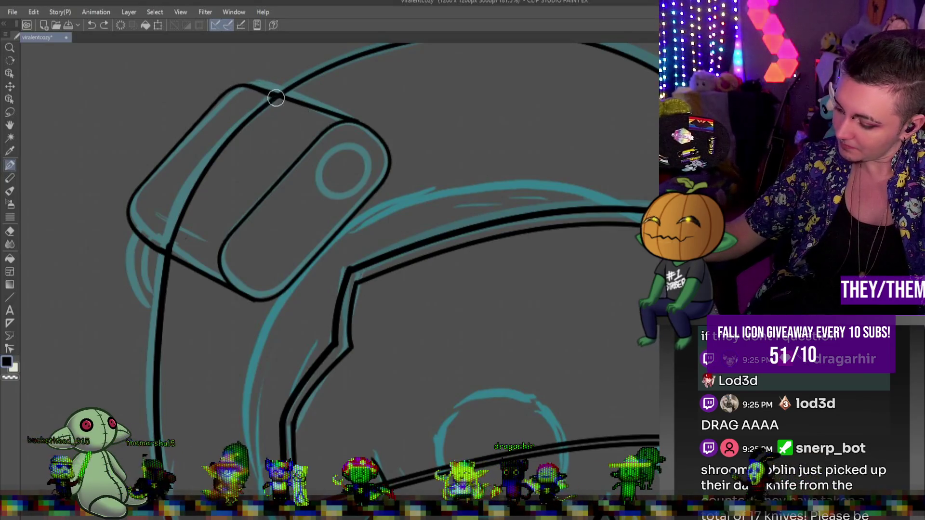
{"action": "left_click_drag", "start_coordinate": [342, 118], "coordinate": [359, 121]}
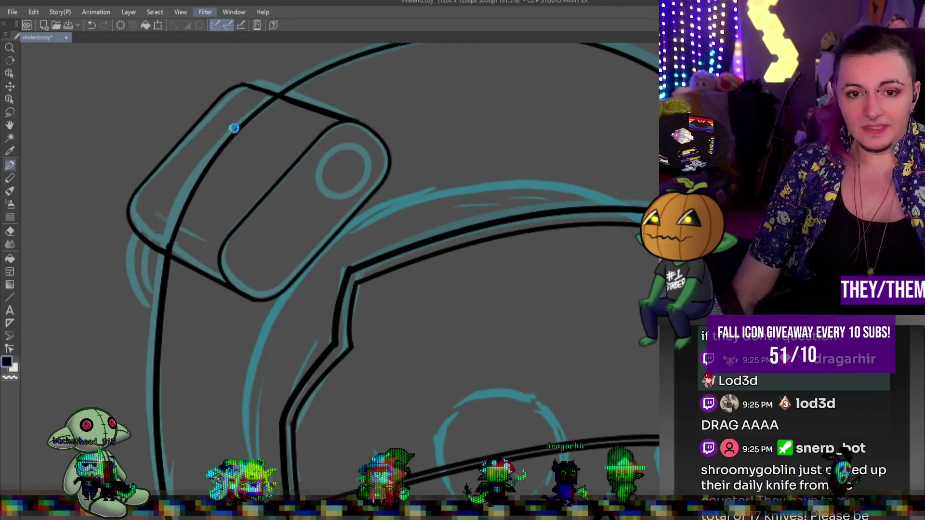
{"action": "scroll", "coordinate": [234, 128], "scroll_direction": "down", "scroll_amount": 3}
{"action": "scroll", "coordinate": [391, 90], "scroll_direction": "up", "scroll_amount": 2}
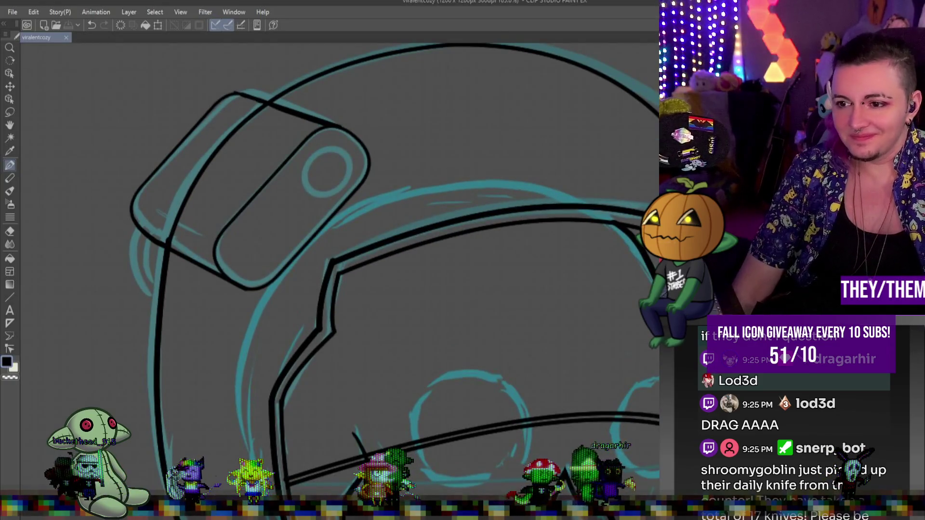
Place a black ellipse circle over the helmet's small lens, then play the Krita dance animation
{"action": "left_click", "coordinate": [10, 297]}
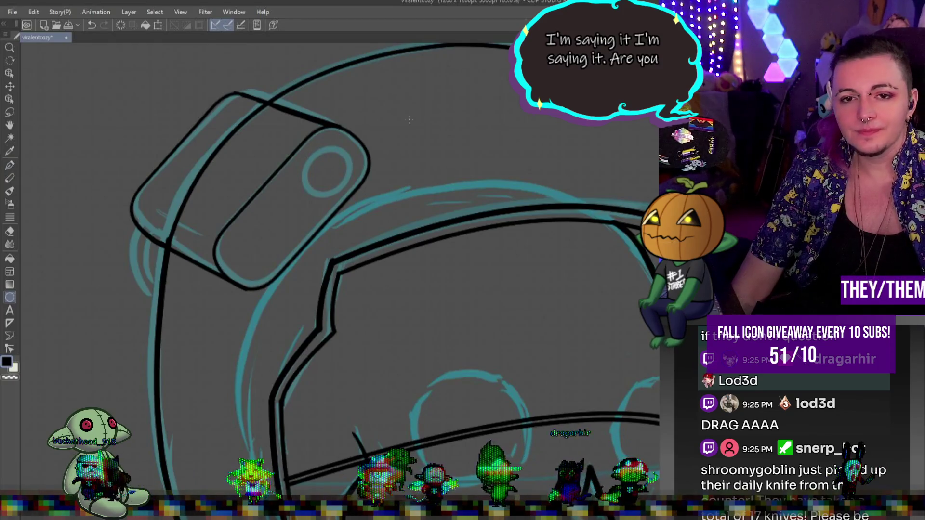
{"action": "left_click_drag", "start_coordinate": [420, 96], "coordinate": [473, 150]}
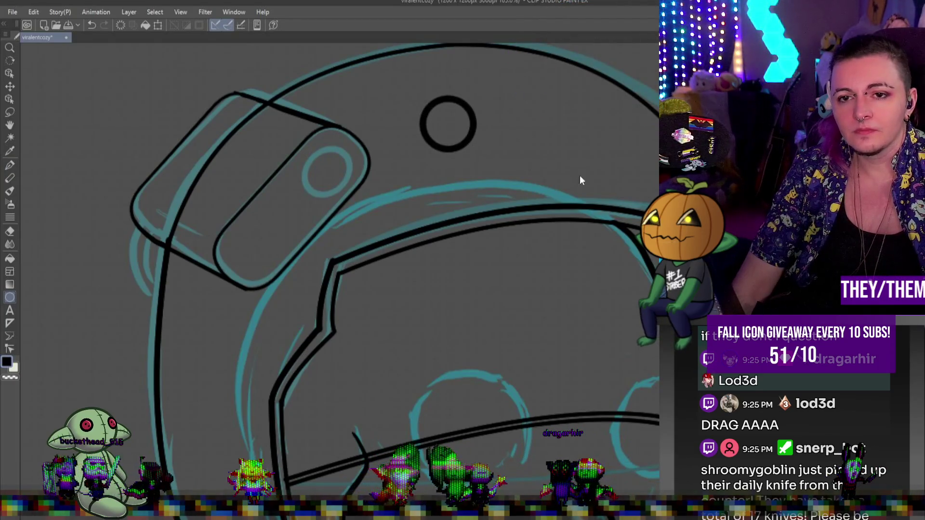
{"action": "key", "text": "ctrl+z"}
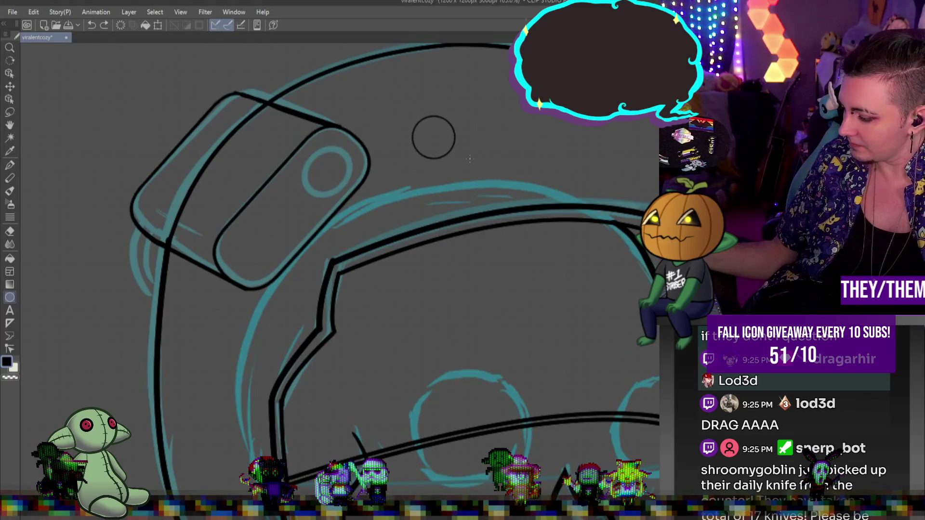
{"action": "key", "text": "ctrl+t"}
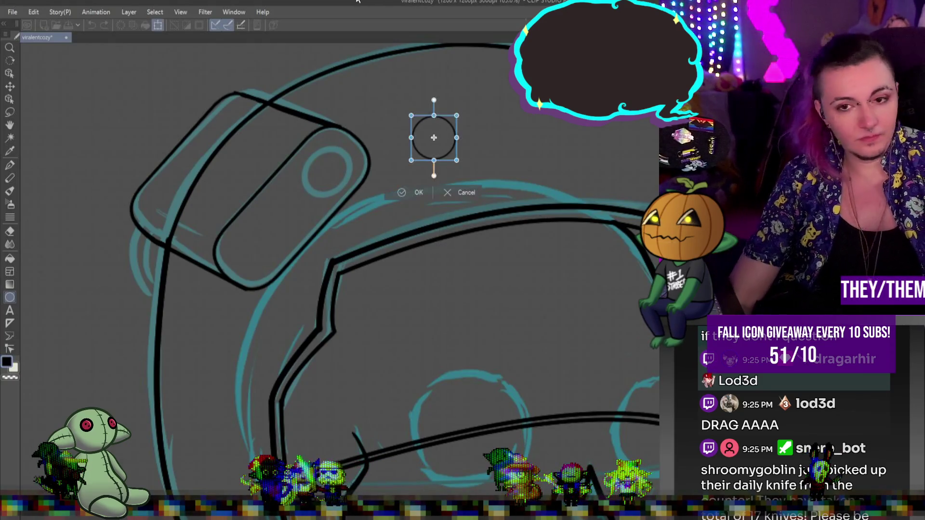
{"action": "mouse_move", "coordinate": [434, 137]}
{"action": "left_mouse_down"}
{"action": "mouse_move", "coordinate": [361, 144]}
{"action": "mouse_move", "coordinate": [332, 165]}
{"action": "left_mouse_up"}
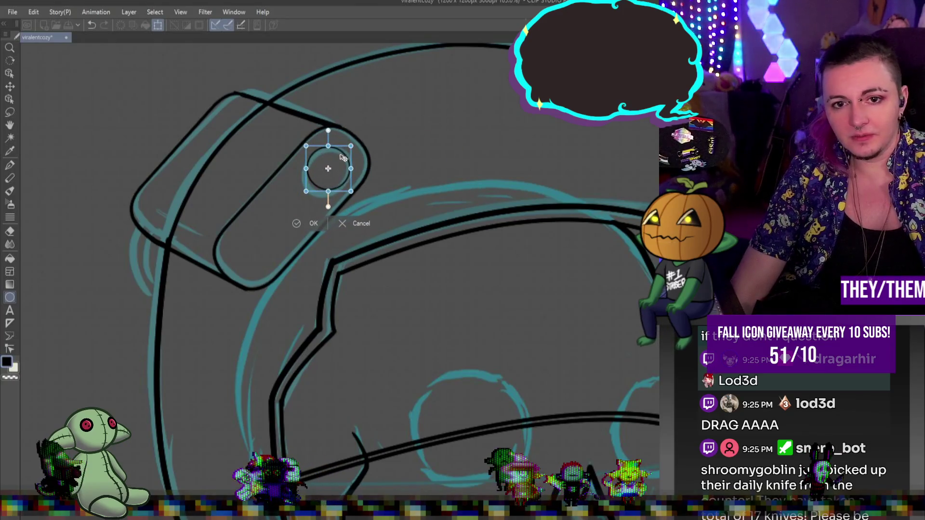
{"action": "key", "text": "Return"}
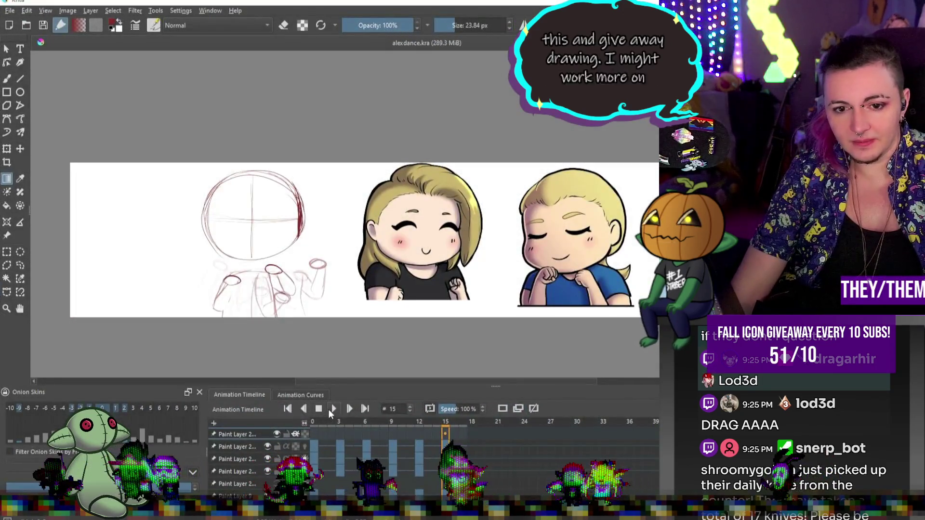
{"action": "left_click", "coordinate": [332, 409]}
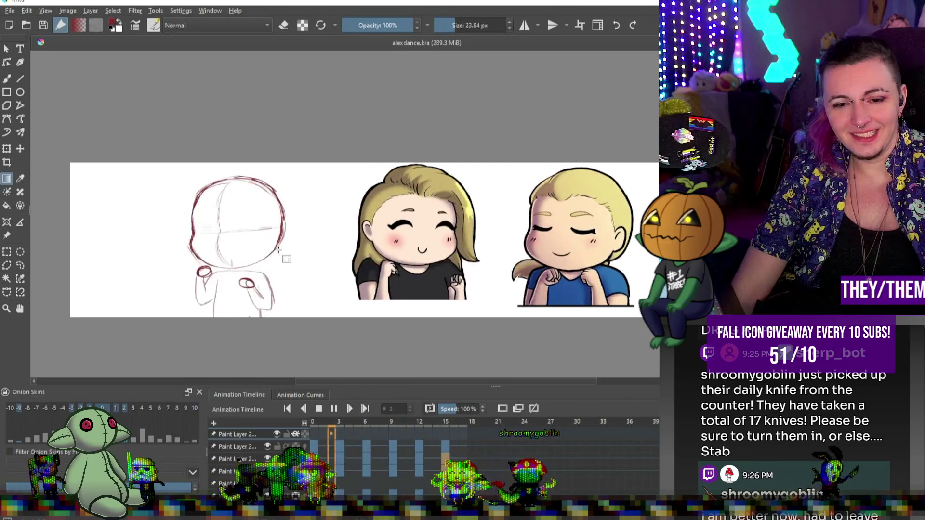
Stop the Krita dance animation at frame 15 and return to the astronaut in Clip Studio Paint
{"action": "left_click", "coordinate": [331, 411]}
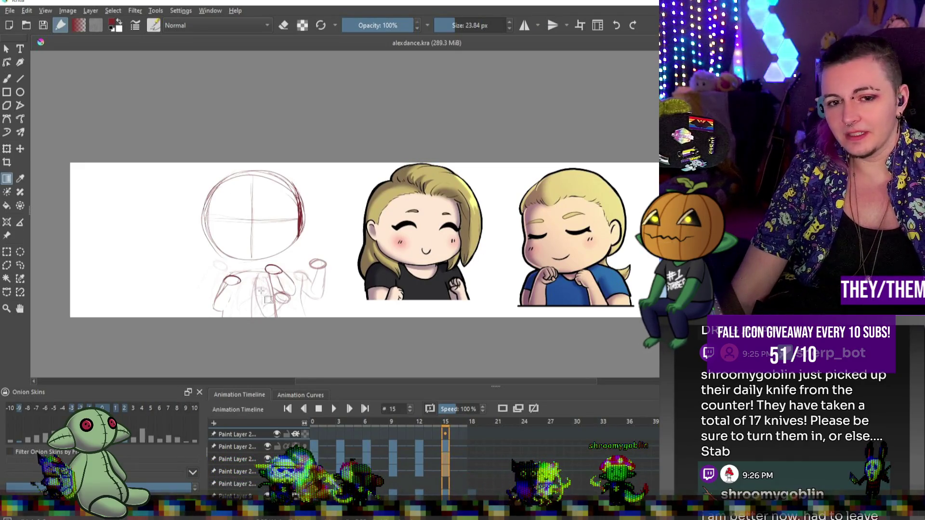
{"action": "left_click", "coordinate": [334, 408]}
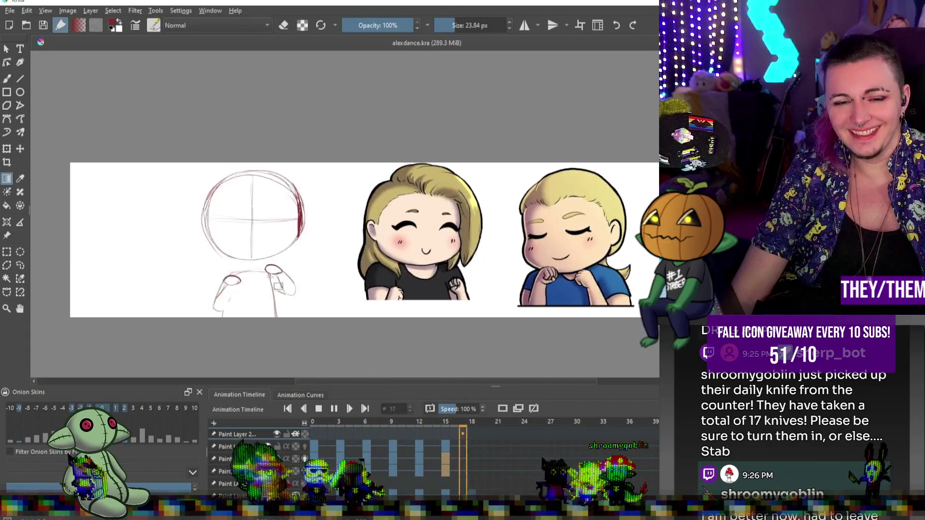
{"action": "key", "text": "space"}
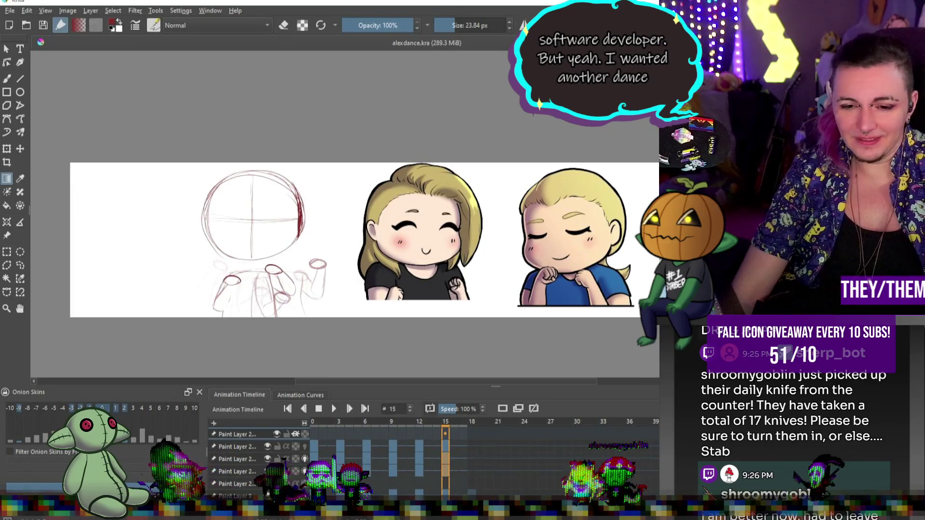
{"action": "key", "text": "alt+Tab"}
{"action": "scroll", "coordinate": [495, 256], "scroll_direction": "up", "scroll_amount": 3}
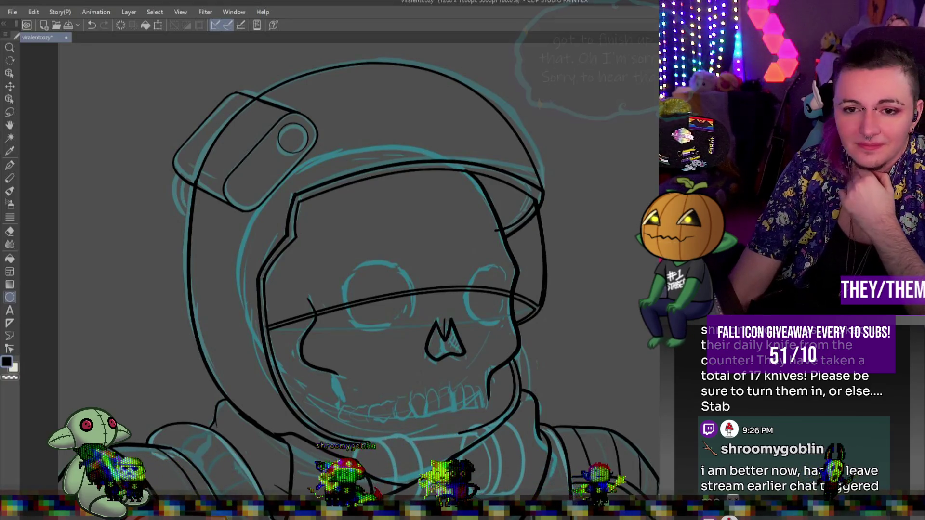
Zoom around the astronaut canvas and switch from the Ellipse tool to the Pen
{"action": "scroll", "coordinate": [479, 230], "scroll_direction": "down", "scroll_amount": 3}
{"action": "scroll", "coordinate": [480, 230], "scroll_direction": "up", "scroll_amount": 3}
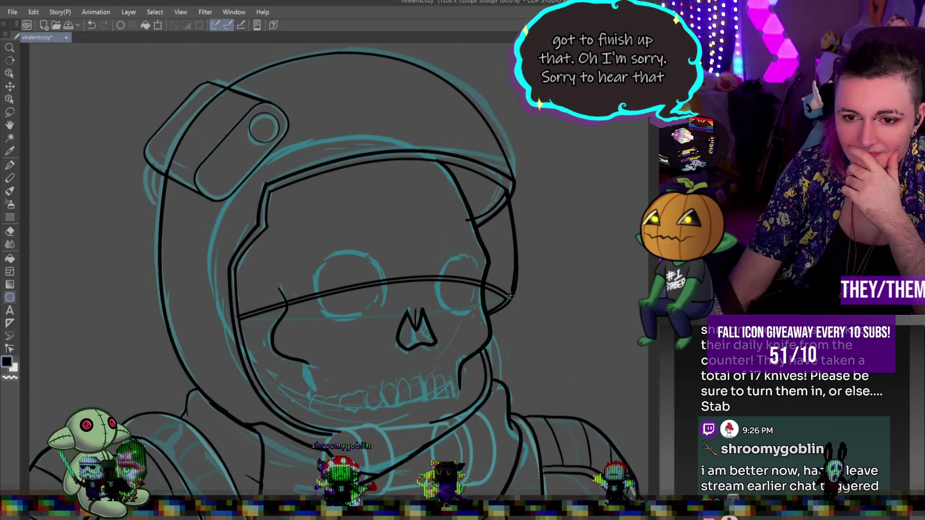
{"action": "scroll", "coordinate": [510, 296], "scroll_direction": "up", "scroll_amount": 1}
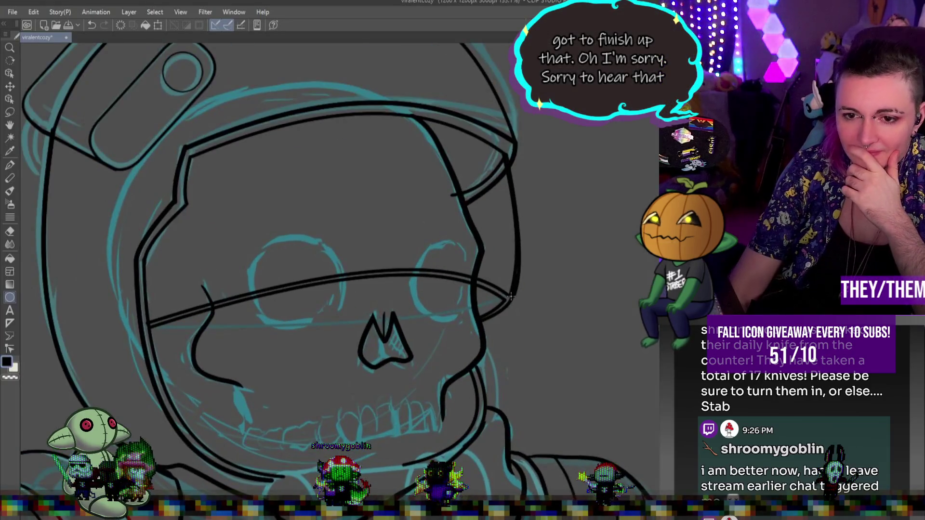
{"action": "left_click", "coordinate": [9, 165]}
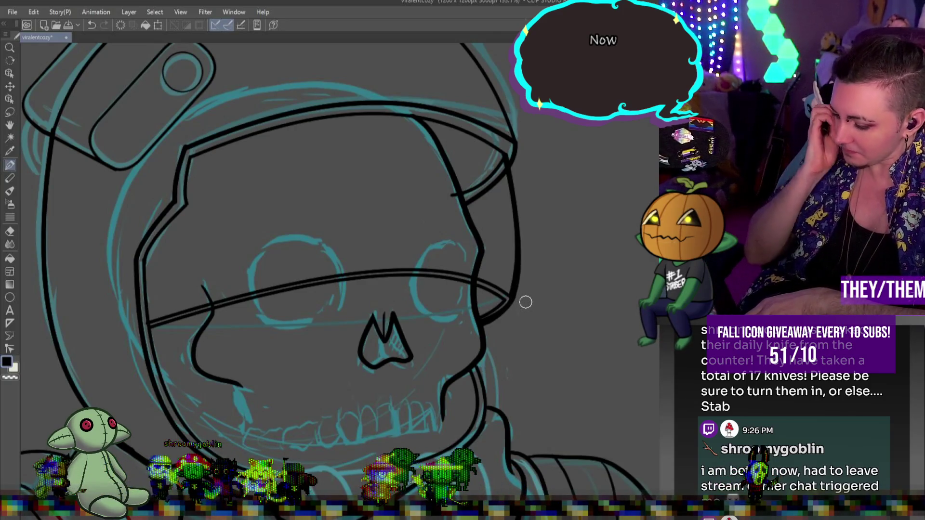
{"action": "scroll", "coordinate": [273, 247], "scroll_direction": "down", "scroll_amount": 3}
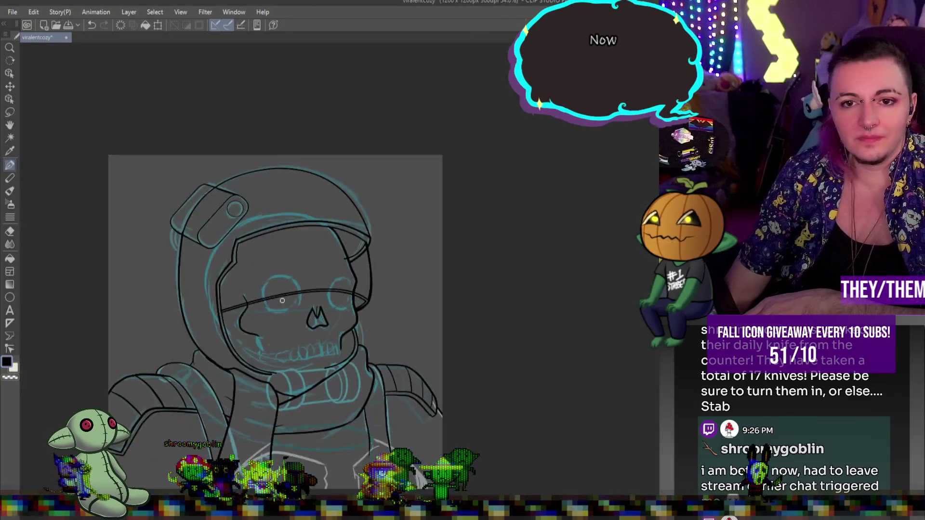
{"action": "scroll", "coordinate": [274, 247], "scroll_direction": "down", "scroll_amount": 1}
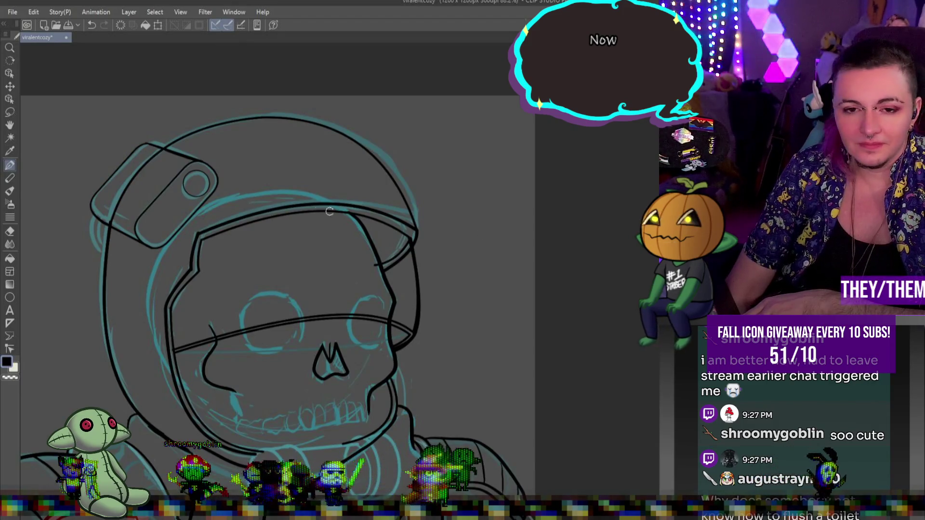
{"action": "scroll", "coordinate": [374, 304], "scroll_direction": "down", "scroll_amount": 5}
{"action": "scroll", "coordinate": [374, 304], "scroll_direction": "up", "scroll_amount": 3}
{"action": "scroll", "coordinate": [374, 304], "scroll_direction": "up", "scroll_amount": 2}
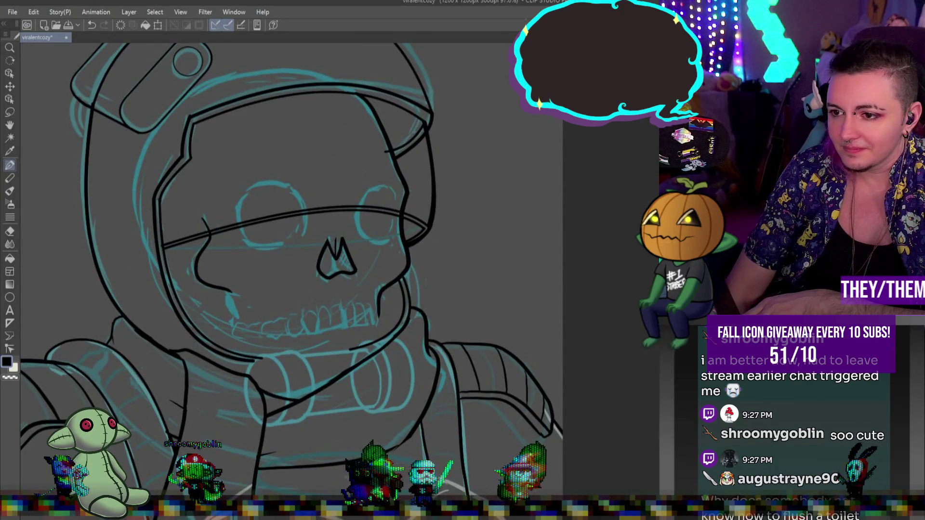
{"action": "scroll", "coordinate": [481, 260], "scroll_direction": "down", "scroll_amount": 4}
{"action": "scroll", "coordinate": [480, 261], "scroll_direction": "up", "scroll_amount": 1}
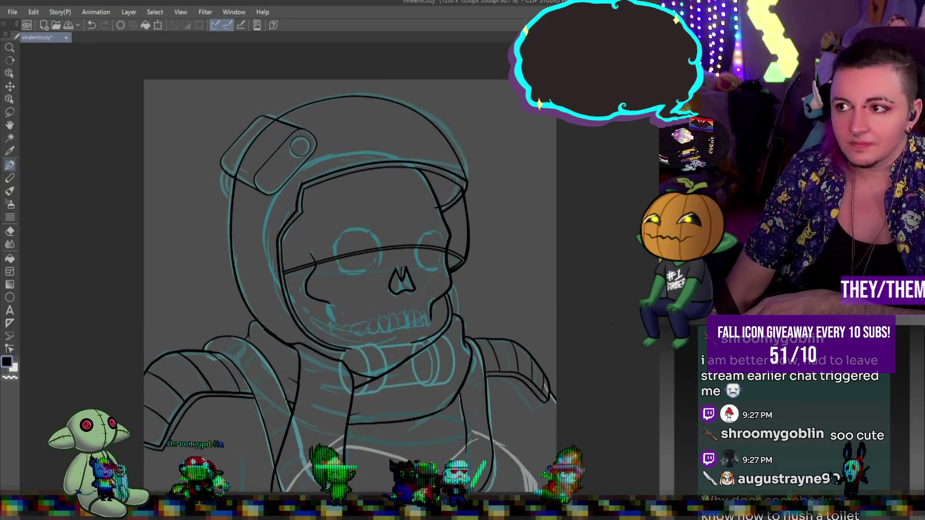
{"action": "scroll", "coordinate": [633, 365], "scroll_direction": "up", "scroll_amount": 1}
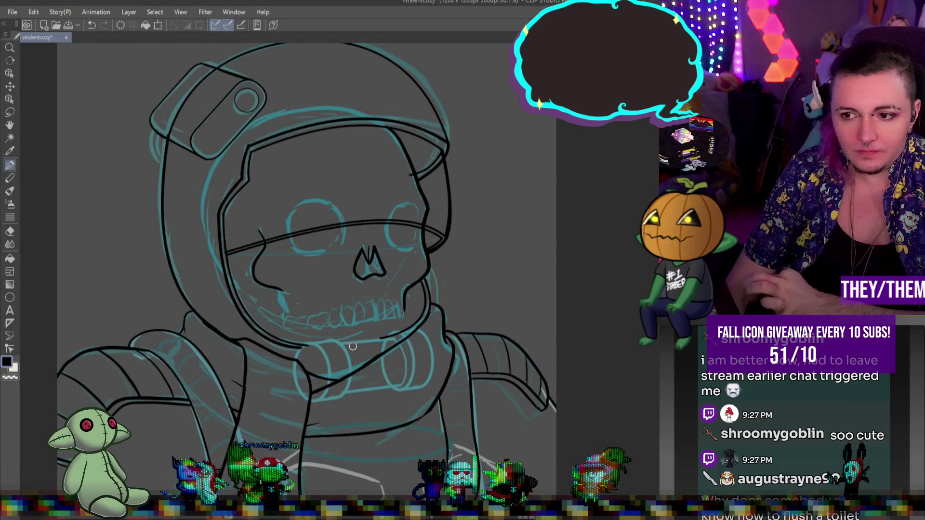
{"action": "scroll", "coordinate": [352, 346], "scroll_direction": "up", "scroll_amount": 1}
{"action": "scroll", "coordinate": [271, 321], "scroll_direction": "up", "scroll_amount": 1}
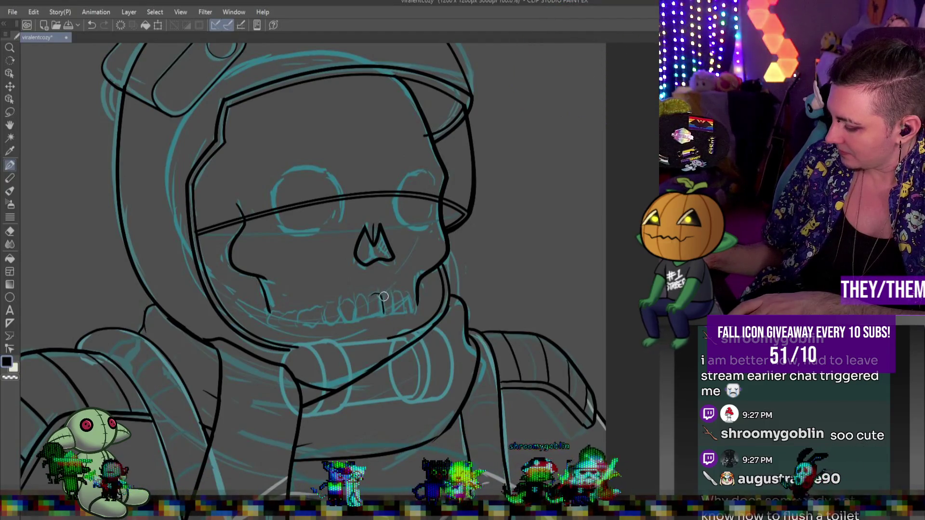
Ink tooth outlines and the line along the teeth's bottom, redrawing undone strokes
{"action": "left_click_drag", "start_coordinate": [392, 294], "coordinate": [398, 308]}
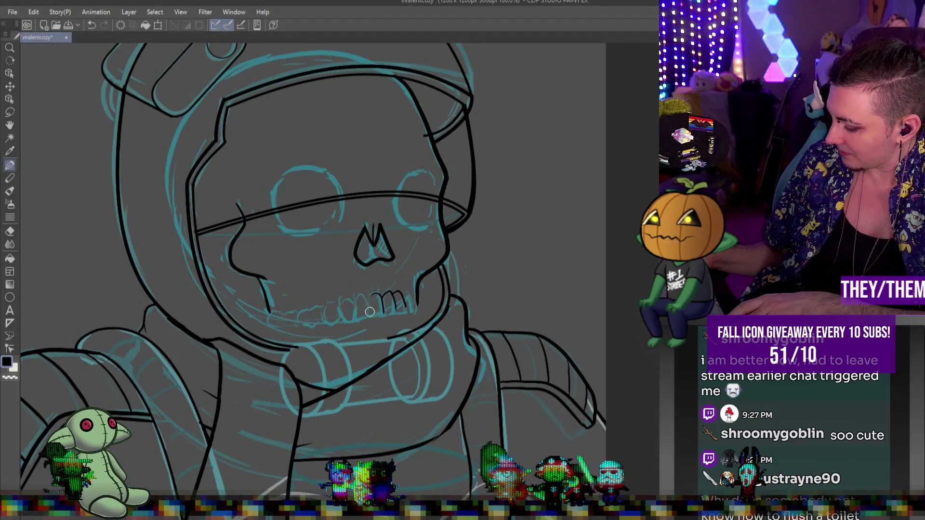
{"action": "left_click_drag", "start_coordinate": [357, 309], "coordinate": [367, 315]}
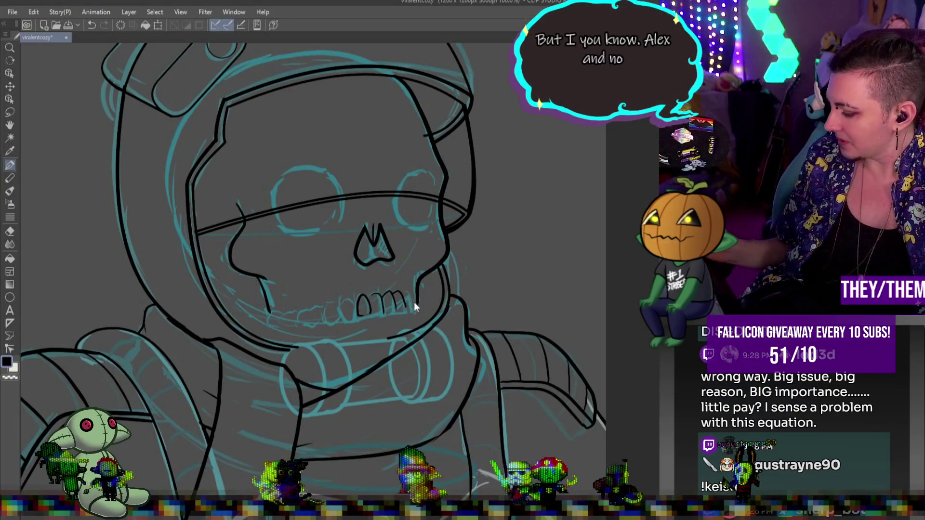
{"action": "key", "text": "ctrl+z"}
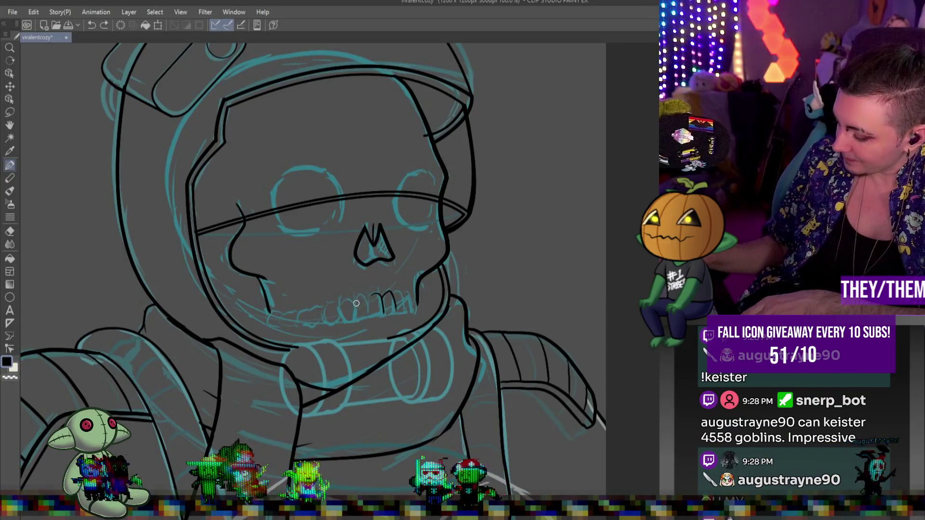
{"action": "mouse_move", "coordinate": [356, 309]}
{"action": "left_mouse_down"}
{"action": "mouse_move", "coordinate": [348, 296]}
{"action": "mouse_move", "coordinate": [341, 316]}
{"action": "mouse_move", "coordinate": [356, 314]}
{"action": "left_mouse_up"}
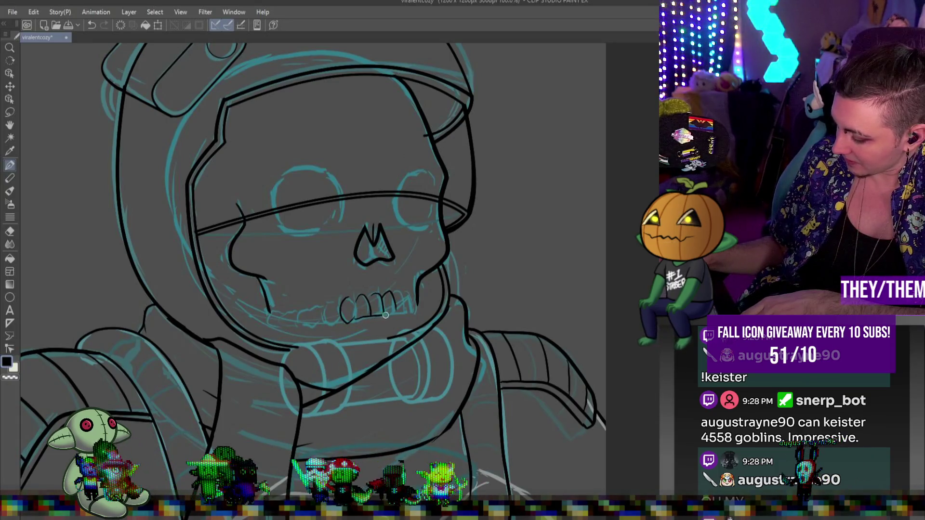
{"action": "key", "text": "ctrl+z"}
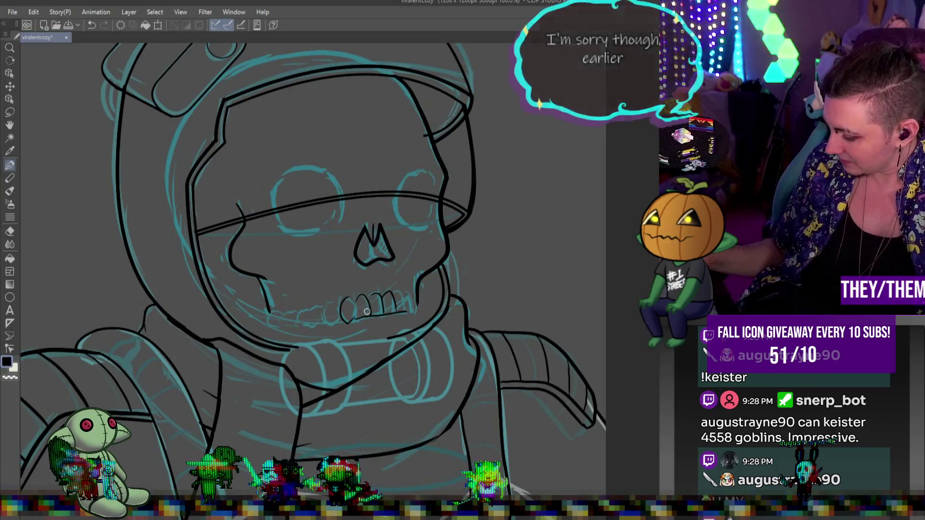
{"action": "left_click_drag", "start_coordinate": [357, 320], "coordinate": [371, 317]}
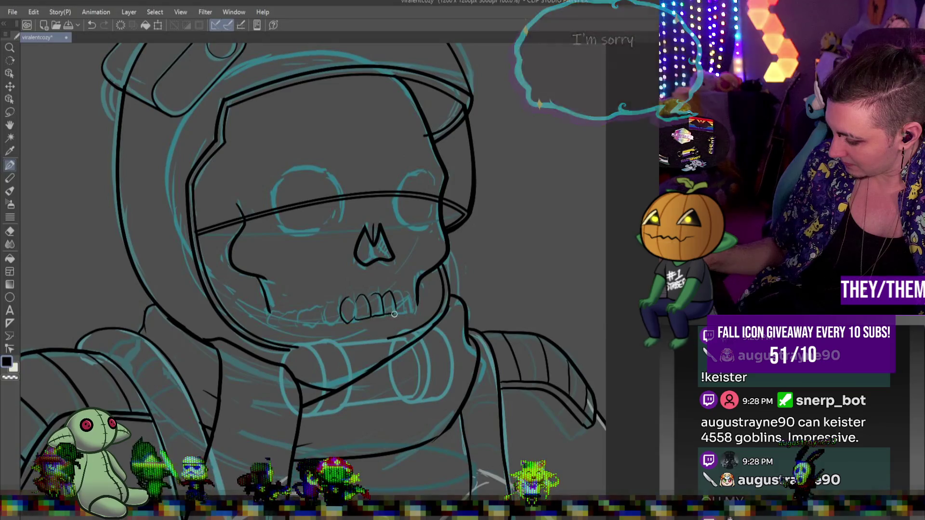
Add more teeth at the right and left ends of the row
{"action": "left_click_drag", "start_coordinate": [400, 292], "coordinate": [406, 291]}
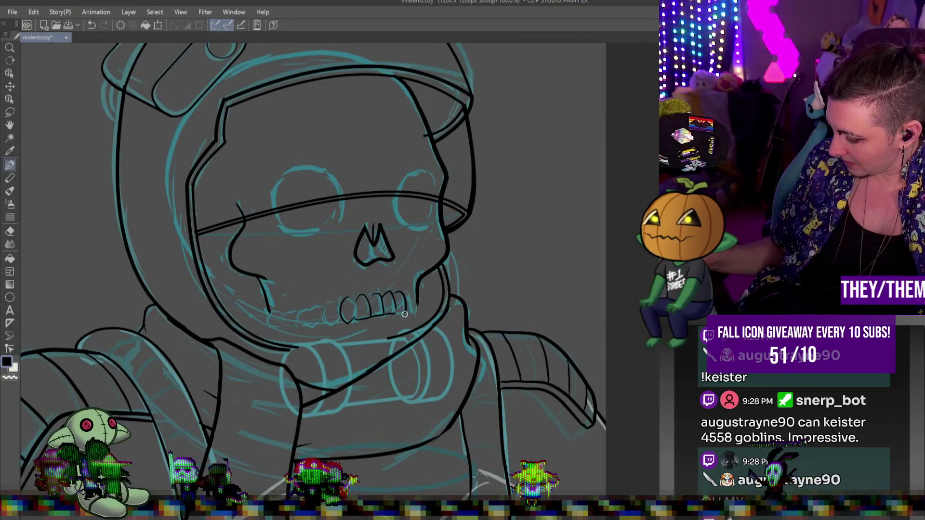
{"action": "left_click_drag", "start_coordinate": [410, 293], "coordinate": [413, 314]}
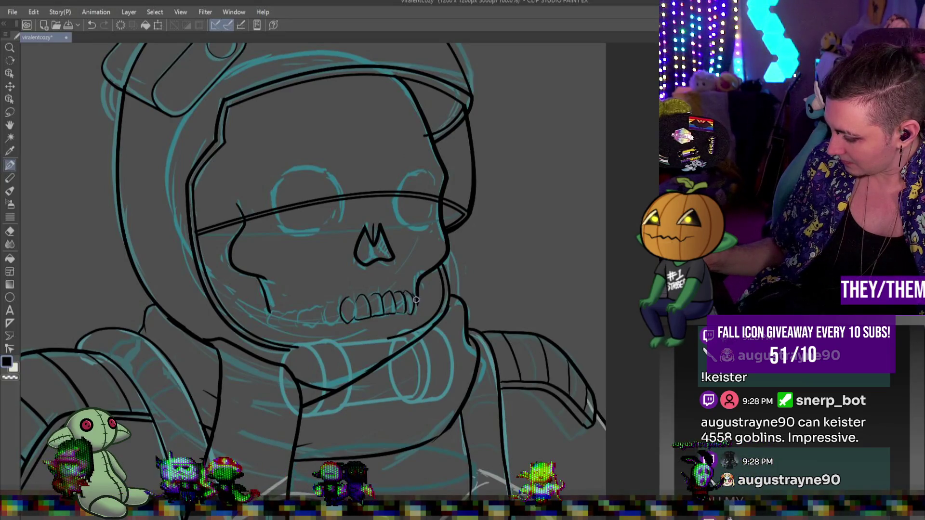
{"action": "left_click_drag", "start_coordinate": [342, 304], "coordinate": [344, 319]}
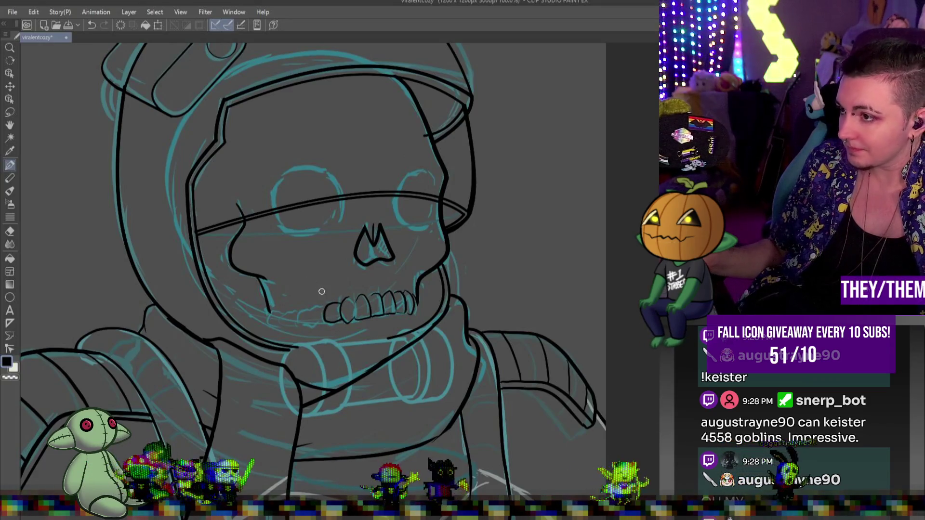
{"action": "mouse_move", "coordinate": [324, 309]}
{"action": "left_mouse_down"}
{"action": "mouse_move", "coordinate": [310, 310]}
{"action": "mouse_move", "coordinate": [307, 322]}
{"action": "mouse_move", "coordinate": [334, 319]}
{"action": "mouse_move", "coordinate": [295, 310]}
{"action": "mouse_move", "coordinate": [290, 318]}
{"action": "mouse_move", "coordinate": [303, 326]}
{"action": "left_mouse_up"}
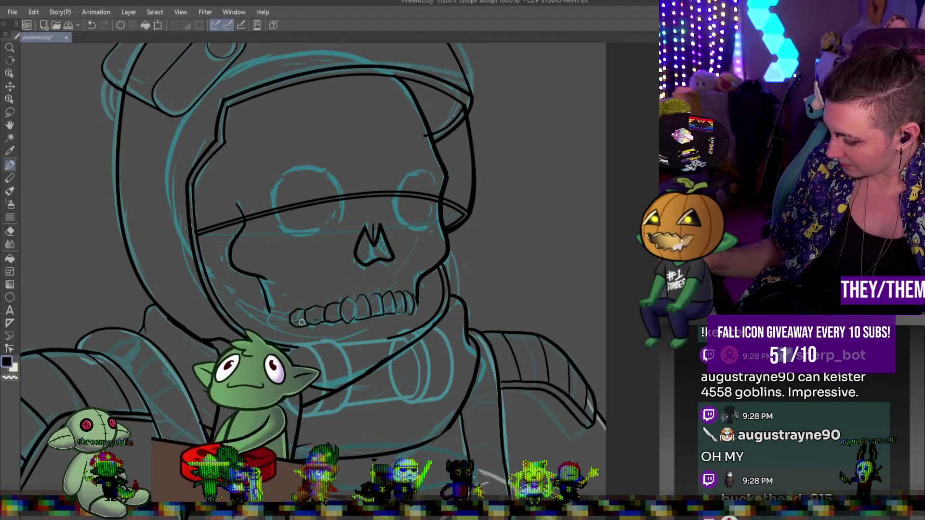